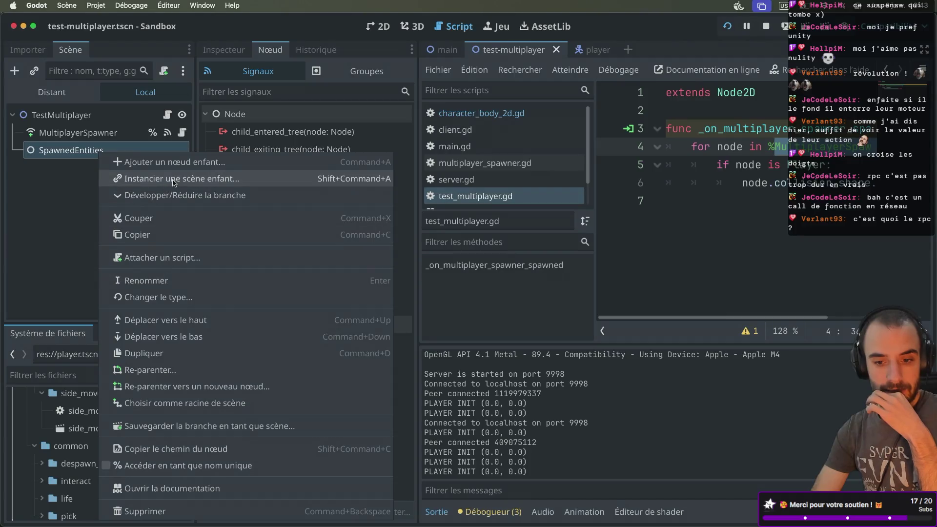
Make SpawnedEntities accessible by unique name and rename it to Players
click(107, 466)
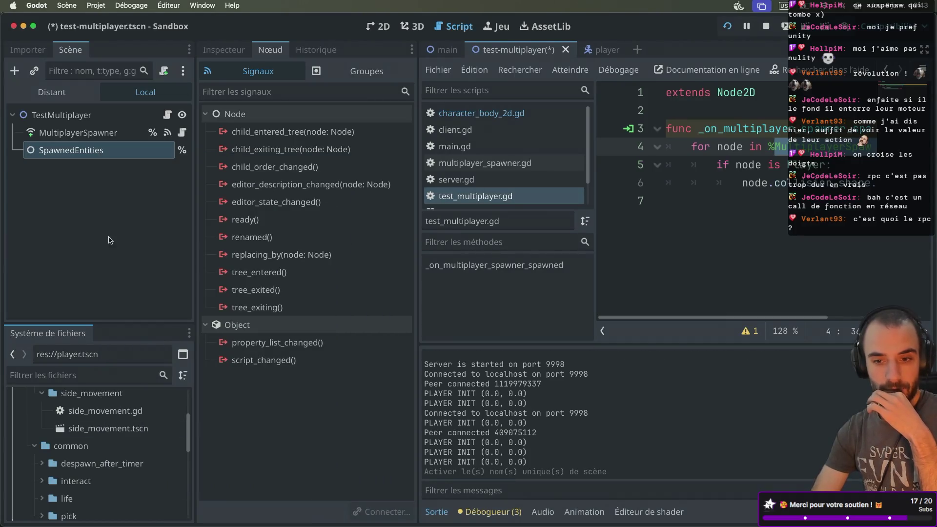
double_click(85, 153)
text(Players)
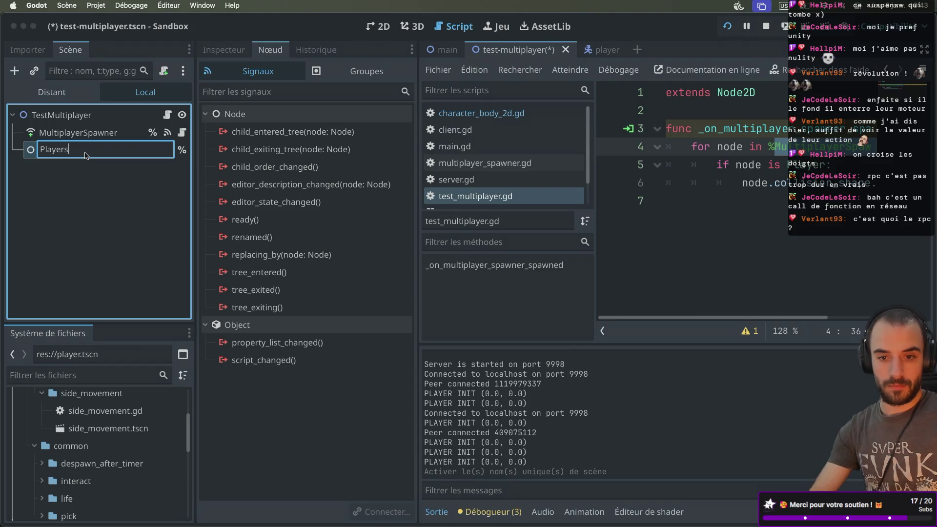
key(Return)
Check the MultiplayerSpawner's spawn path, save the scene, and run the project
click(78, 133)
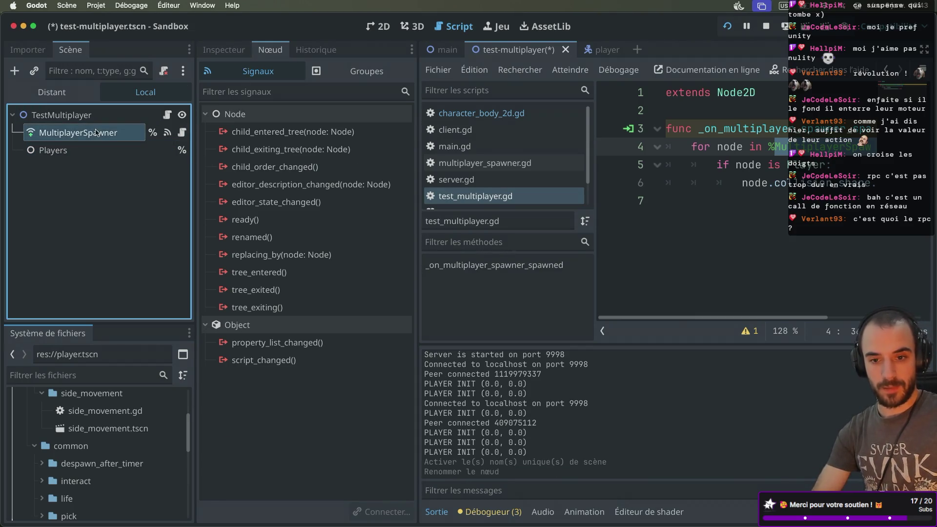
click(223, 50)
key(ctrl+s)
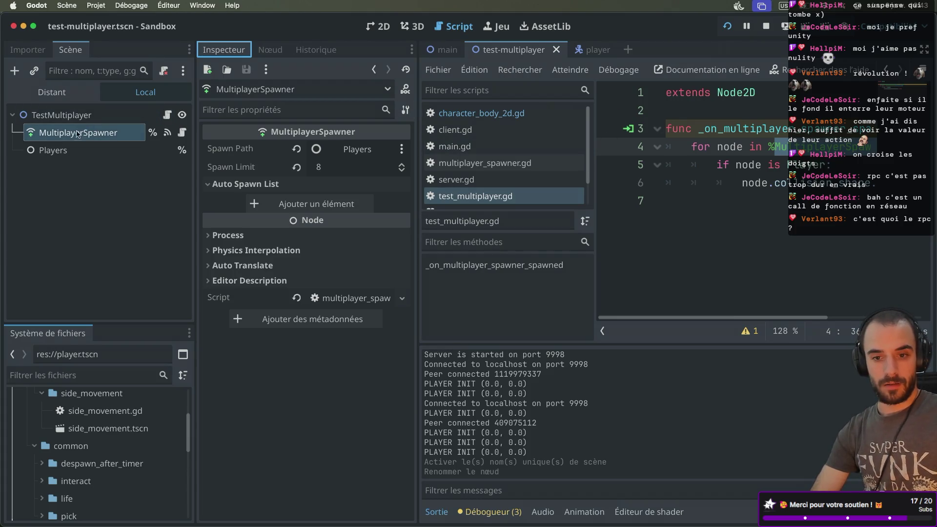
click(726, 27)
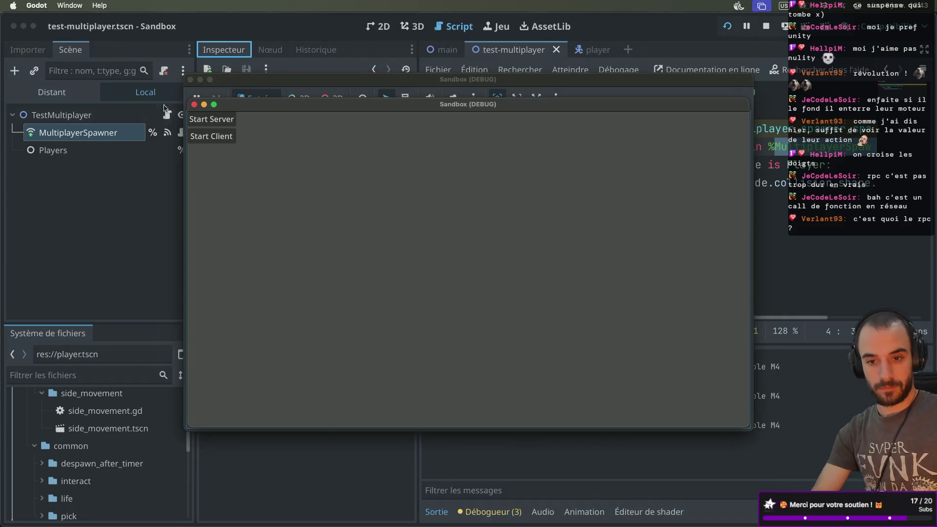
Stop the game and make the line 4 loop iterate over %Players children, then save
click(764, 27)
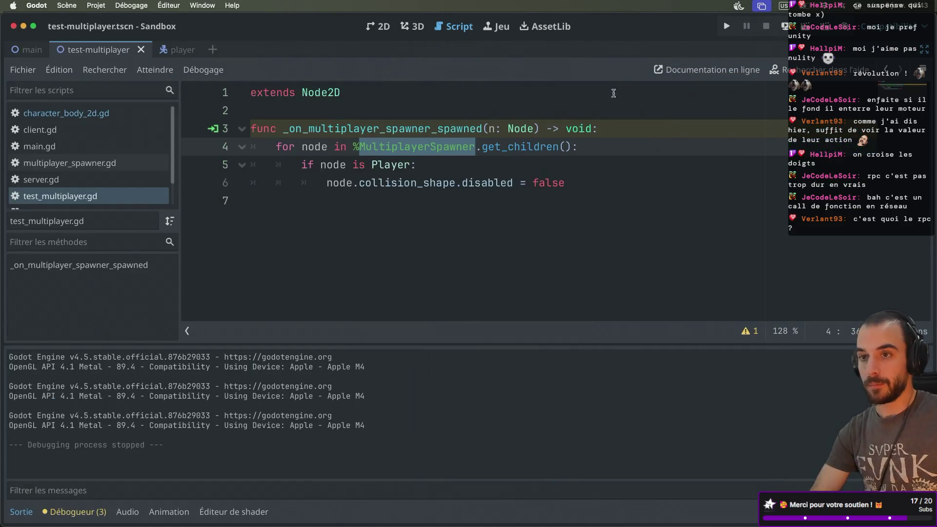
key(ctrl+super+d)
text(Pla)
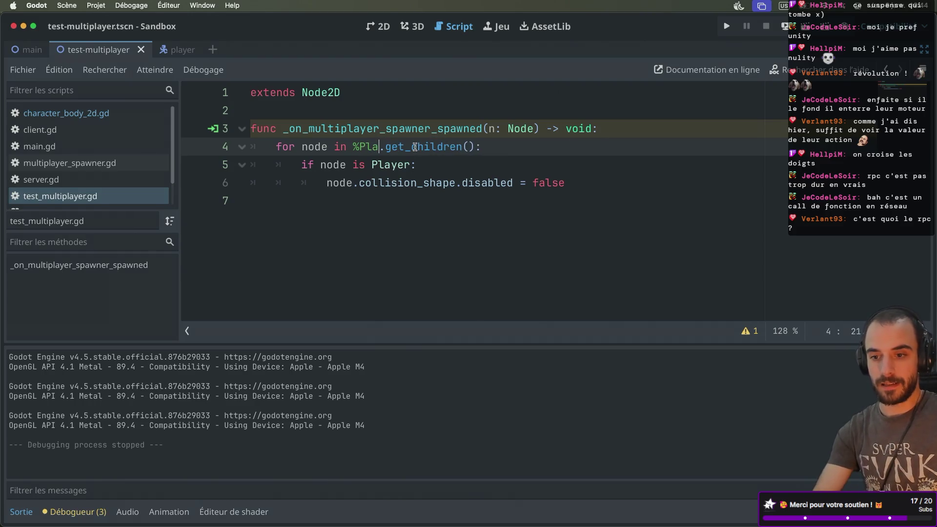
key(Return)
key(cmd+s)
Keep the loop variable named node on line 4, save the script, and relaunch the game
double_click(307, 146)
text(player)
click(325, 168)
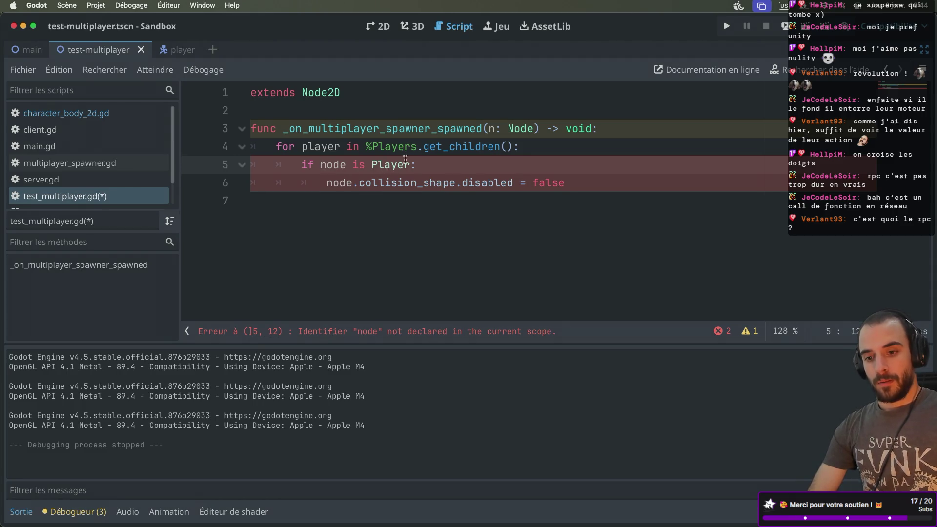
click(385, 147)
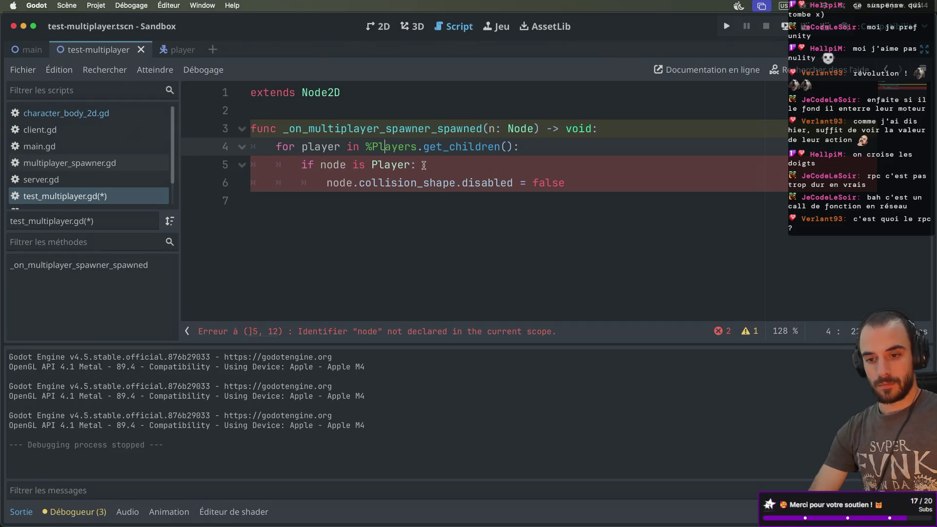
double_click(323, 148)
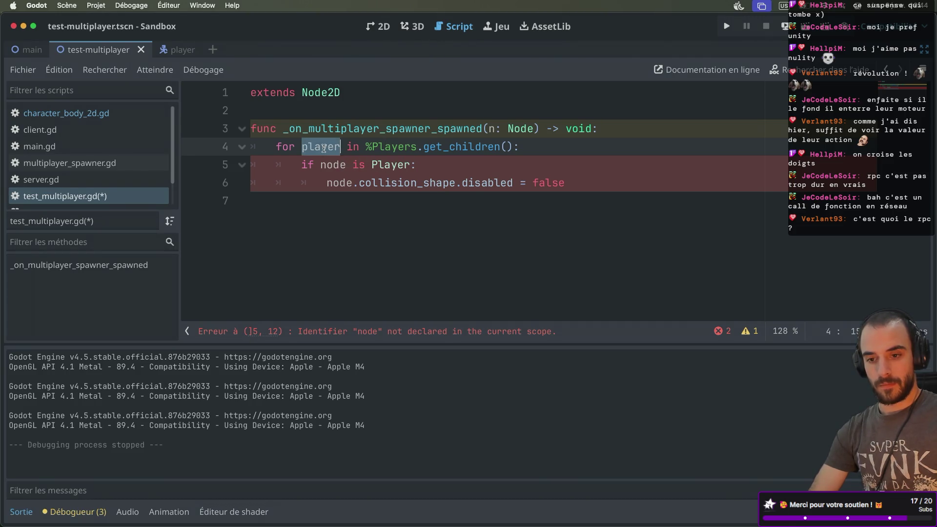
text(node)
key(super+s)
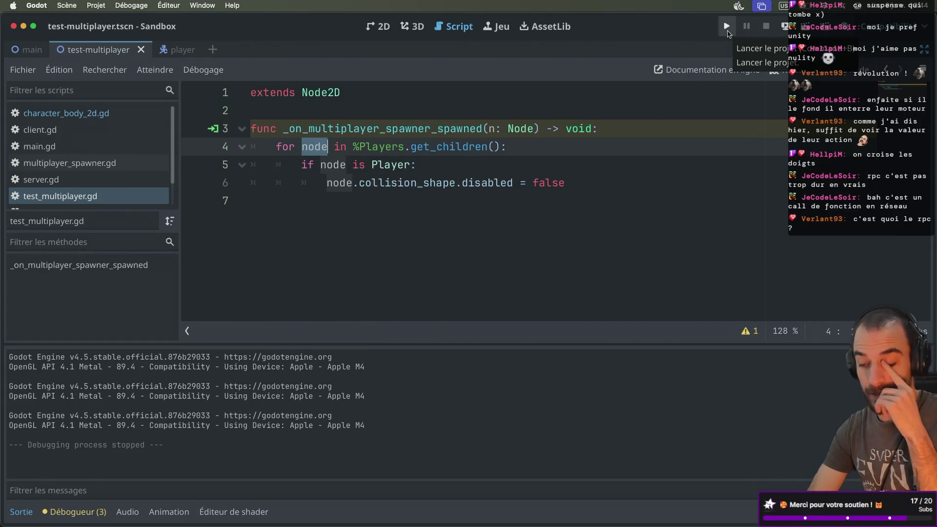
click(728, 32)
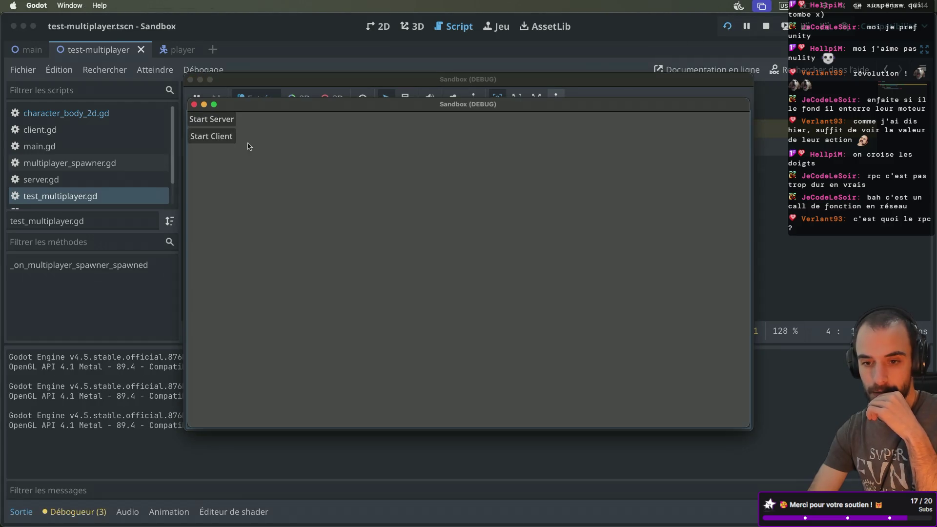
Start the server in one game window, connect a second as client, and move it right
click(393, 183)
click(243, 184)
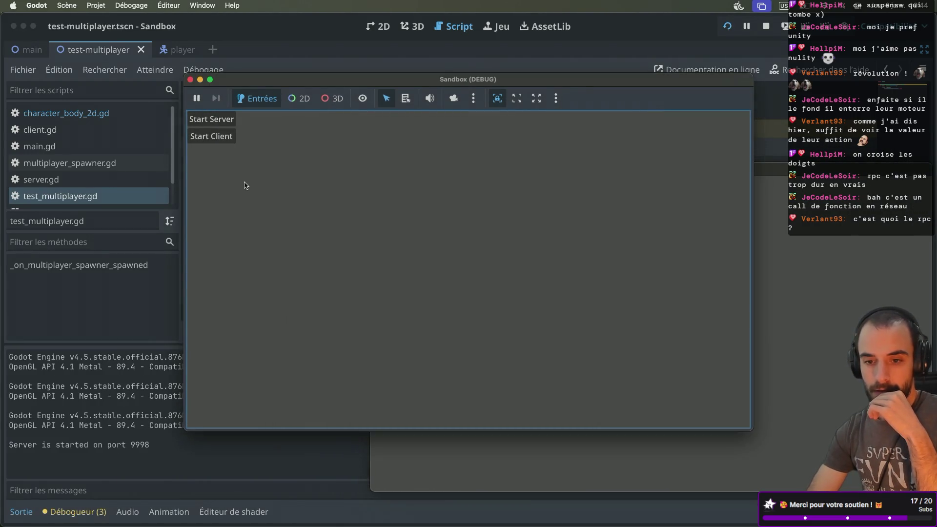
click(211, 136)
drag(263, 80, 459, 79)
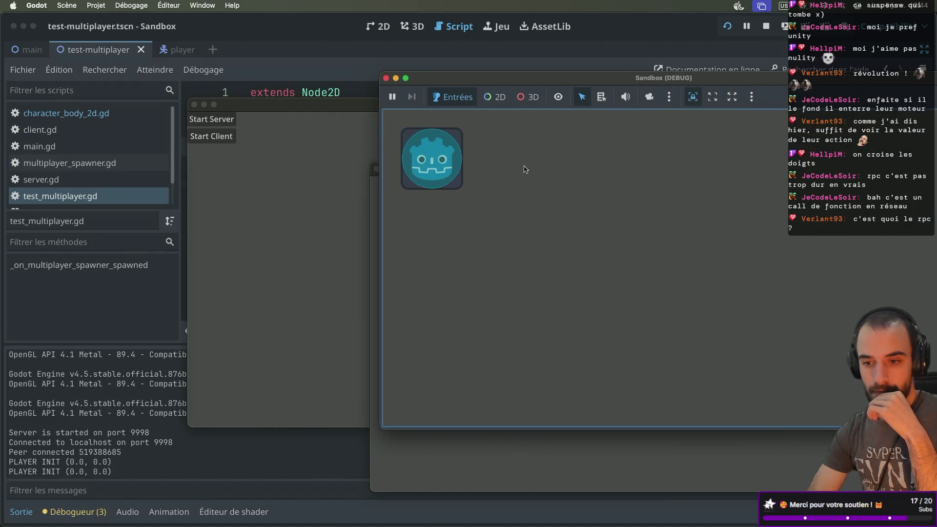
key(Right)
Connect the third game window as a client and move it to the left
click(477, 455)
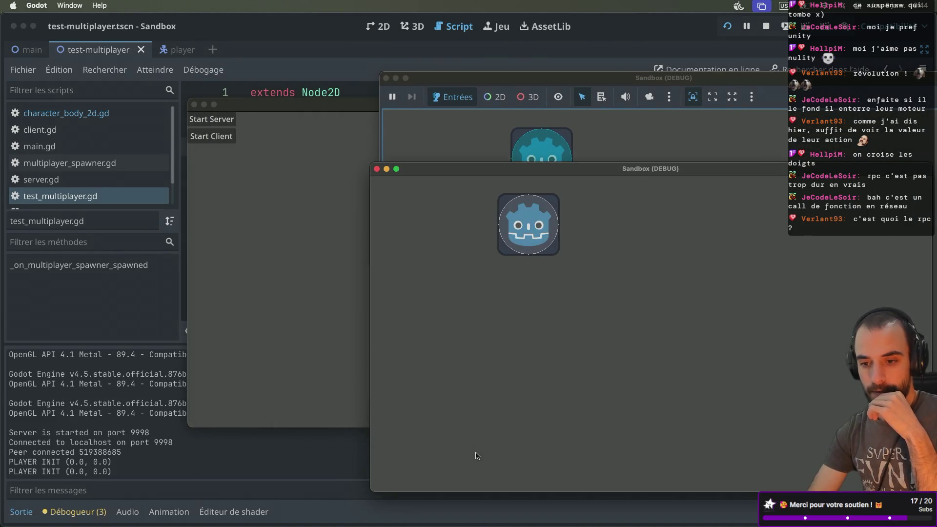
click(660, 151)
click(303, 214)
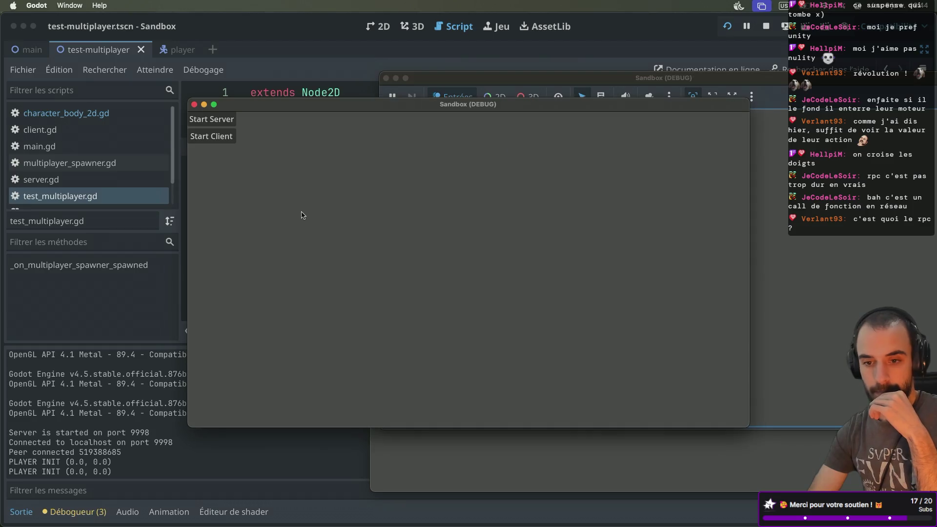
click(226, 137)
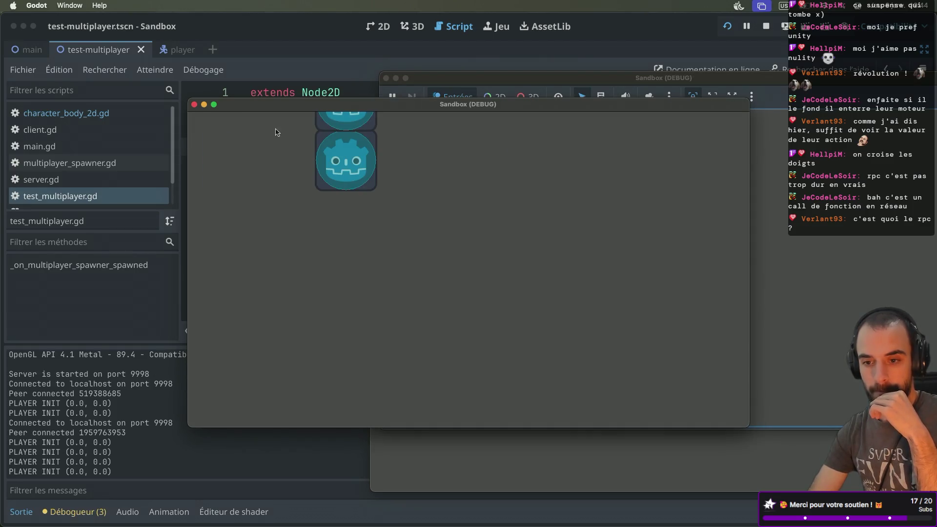
mouse_move(383, 105)
mouse_down()
mouse_move(240, 154)
mouse_move(226, 109)
mouse_up()
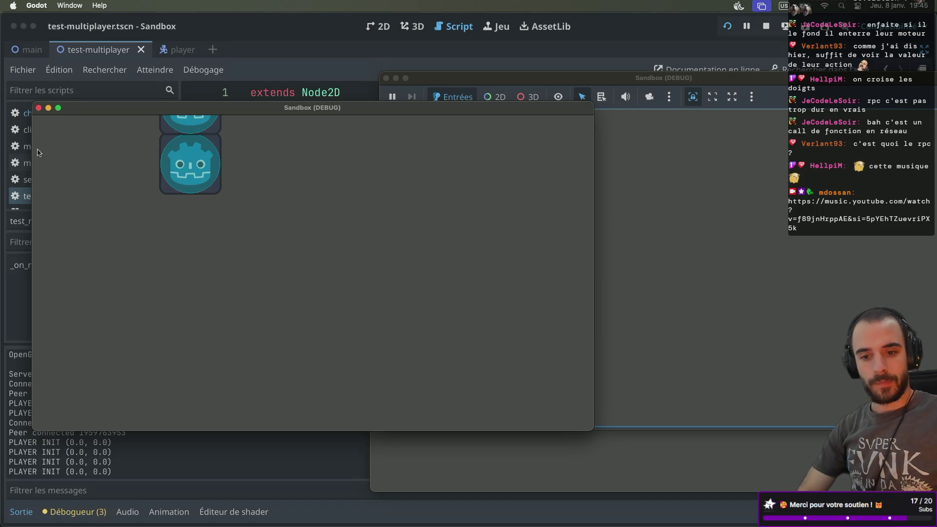
Close the front Sandbox (DEBUG) window, leaving the other one running
click(39, 108)
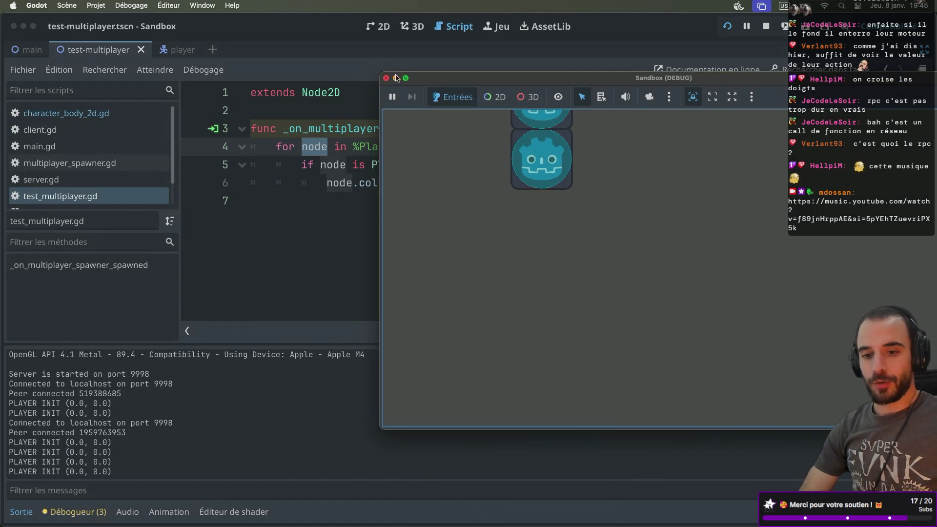
Close the last debug window, put the caret on line 6, and toggle docks back to visible
click(385, 78)
click(464, 182)
key(ctrl+super+d)
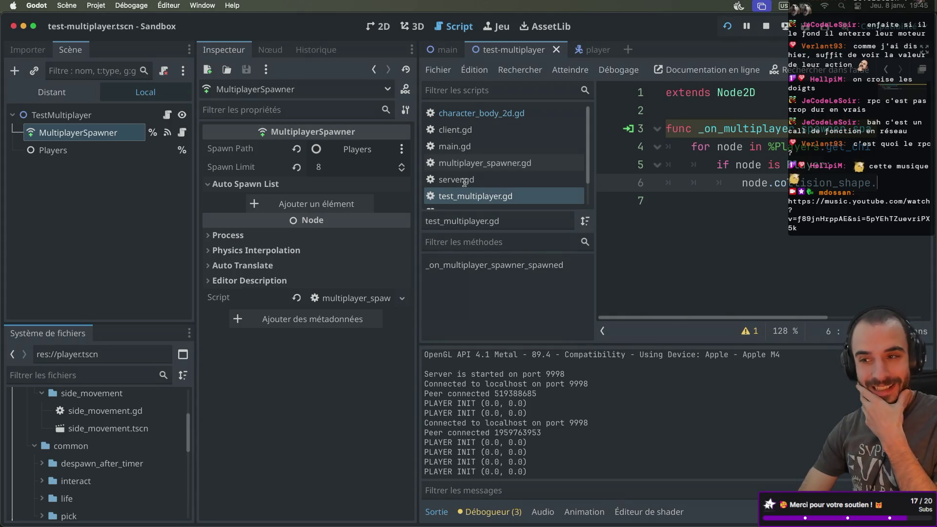
key(ctrl+super+d)
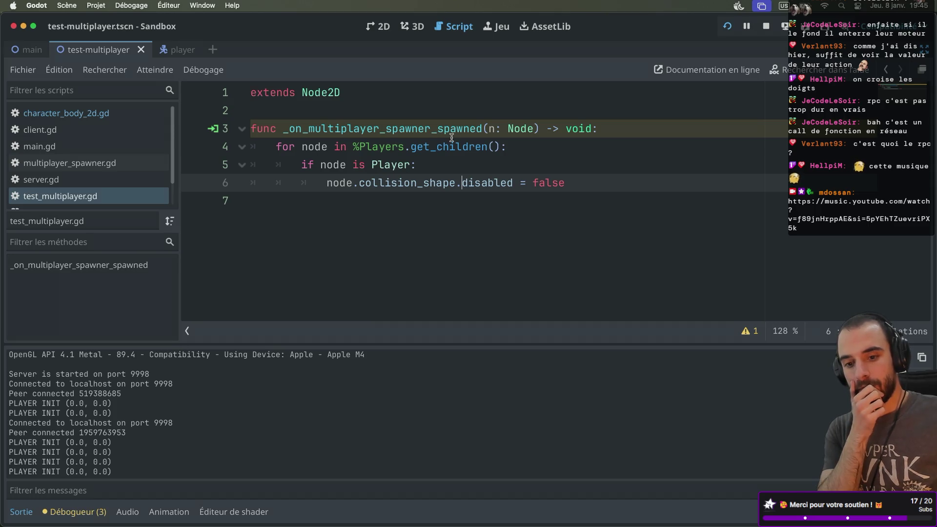
key(super+ctrl+d)
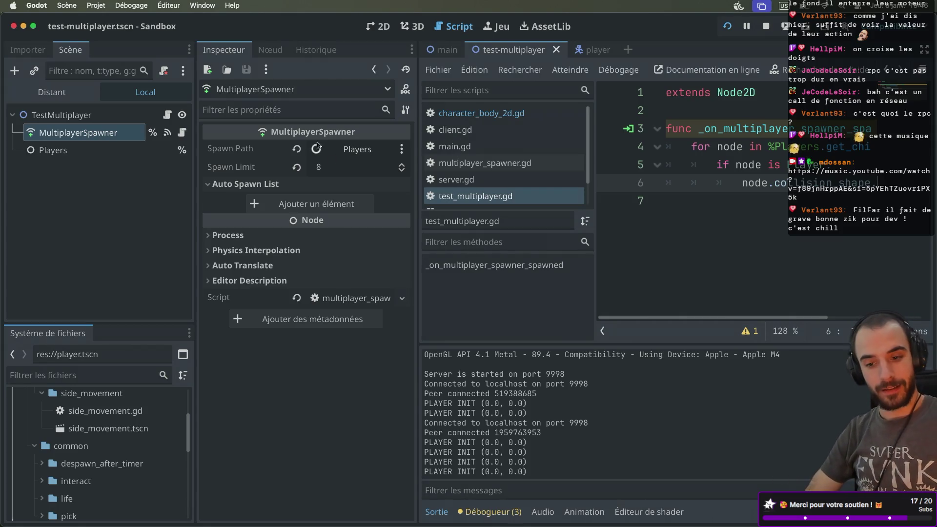
key(ctrl+super+d)
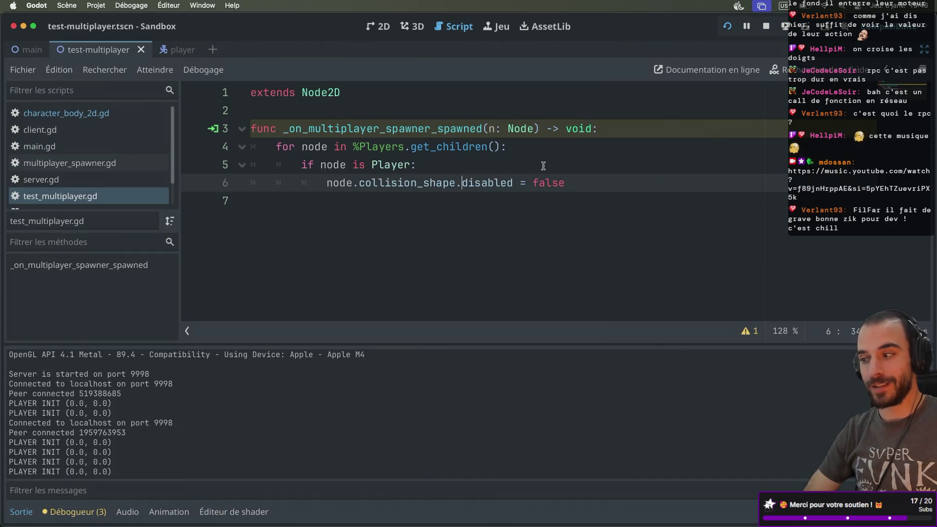
key(ctrl+super+d)
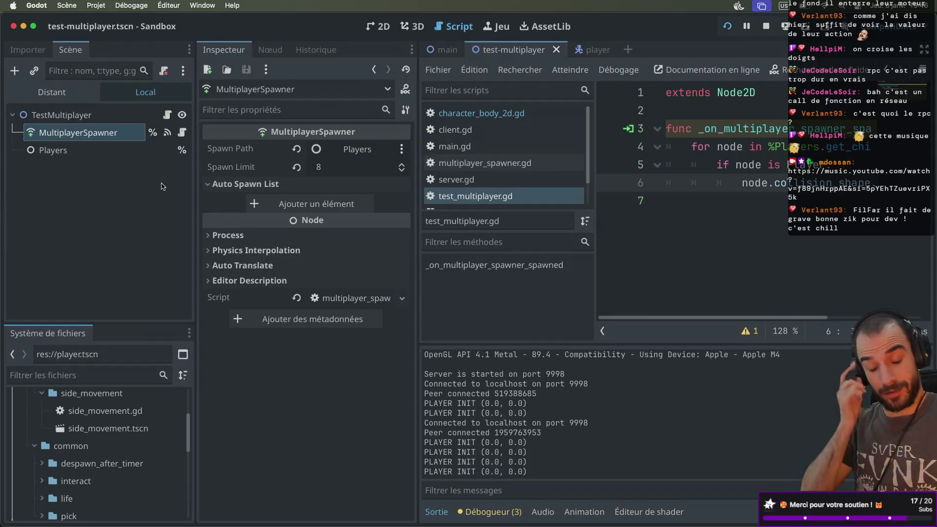
On the main scene, collapse the side_movement, mdossan_behaviors and addons folders and make the Scene dock taller
click(443, 49)
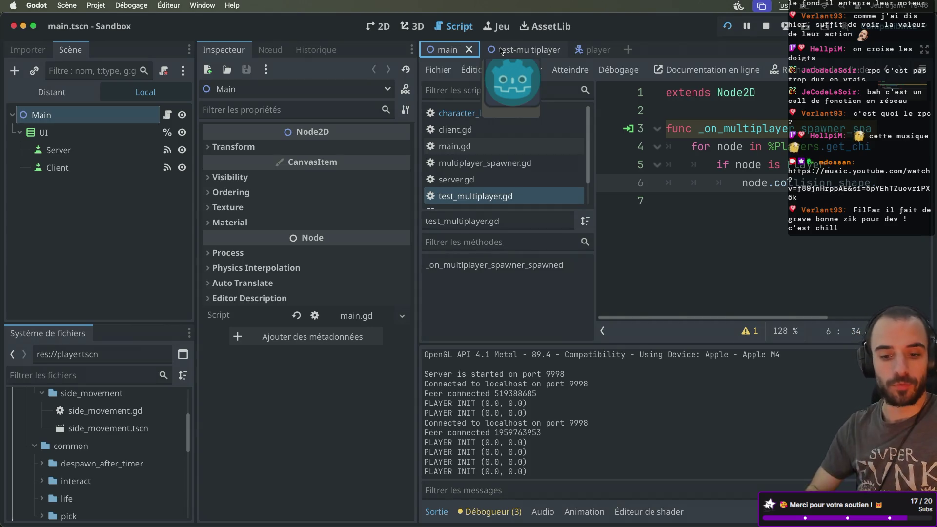
drag(98, 322, 97, 194)
scroll(73, 351, up, 5)
click(43, 352)
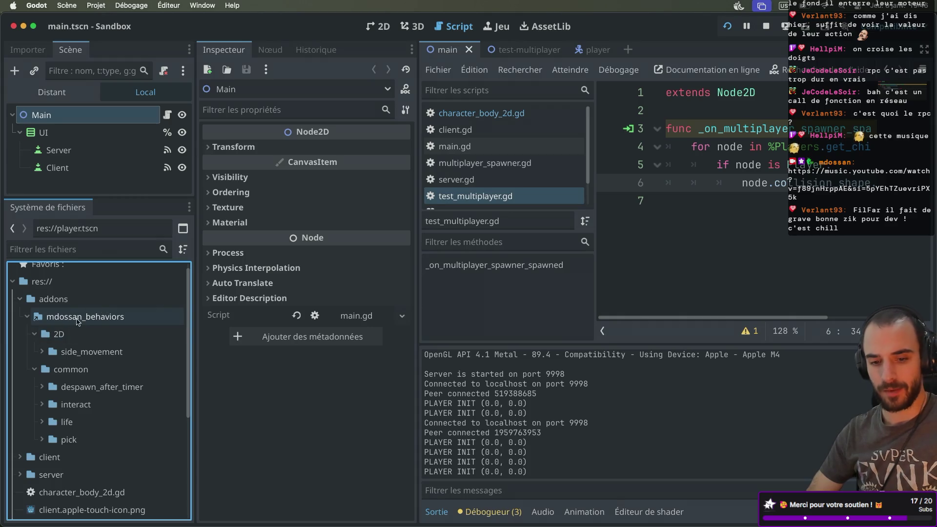
click(27, 316)
click(19, 299)
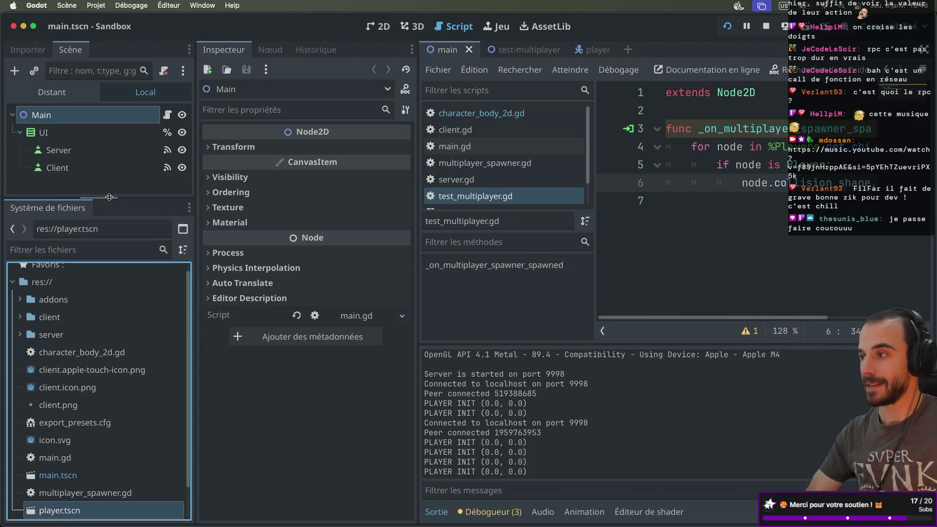
drag(110, 197, 109, 251)
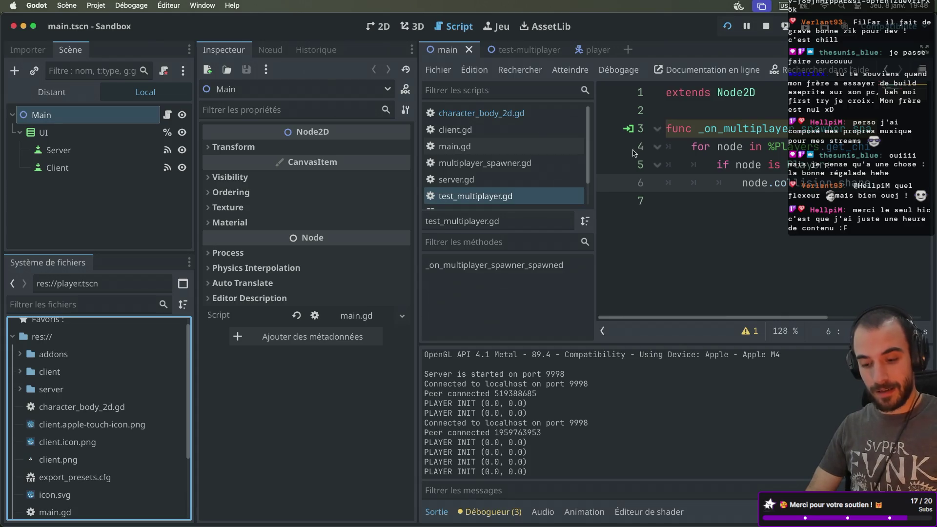
Toggle the side docks and switch to the player scene to view its synchronizer replication
key(ctrl+super+d)
key(ctrl+super+d)
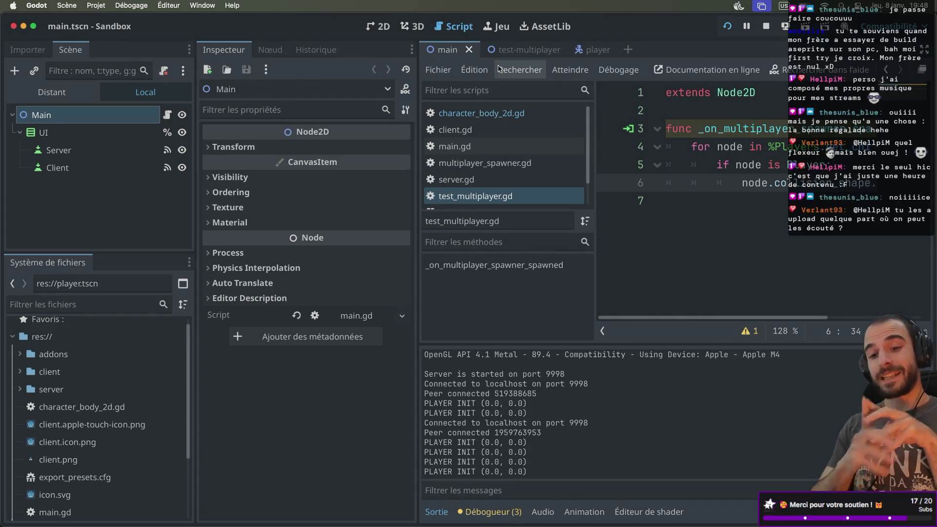
click(585, 49)
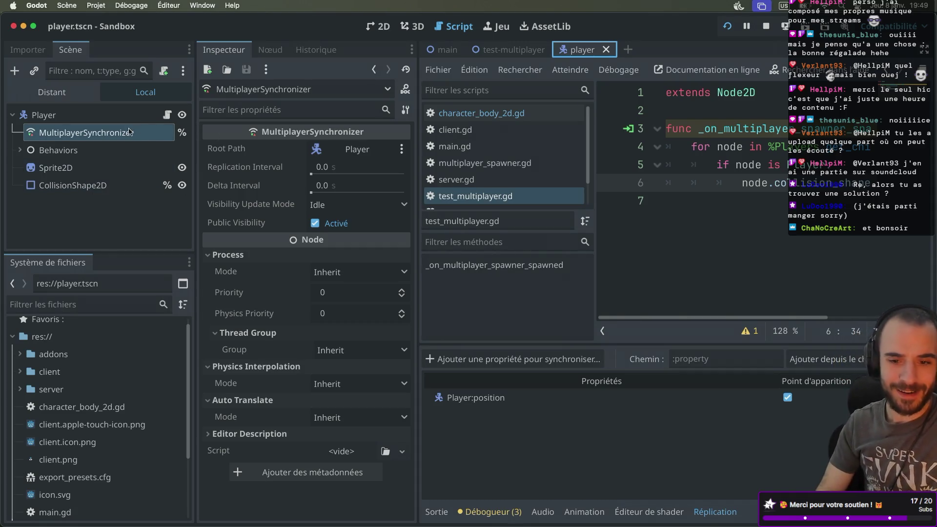
Return to the test-multiplayer scene to review the spawner's Players path and limit of 8
click(512, 49)
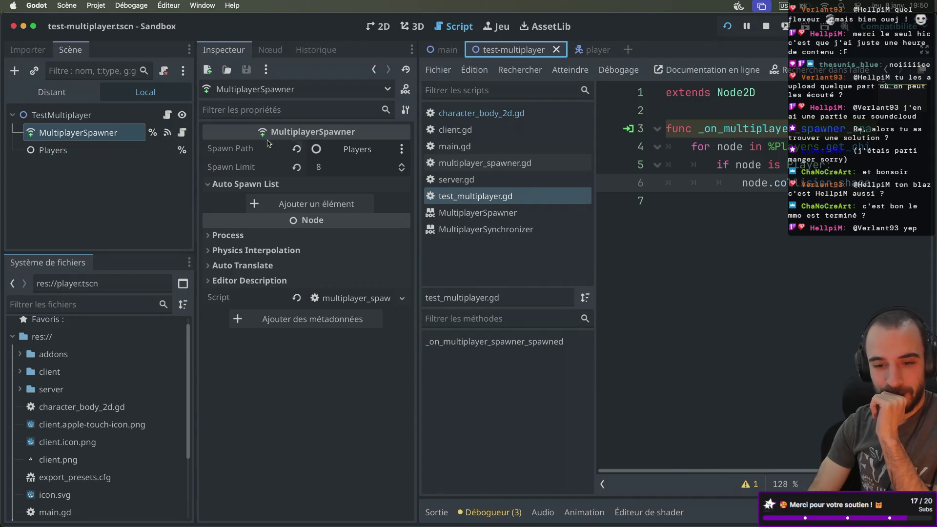
Disconnect the spawned signal from _on_multiplayer_spawner_spawned in the Node tab, then run the game
click(278, 51)
click(286, 167)
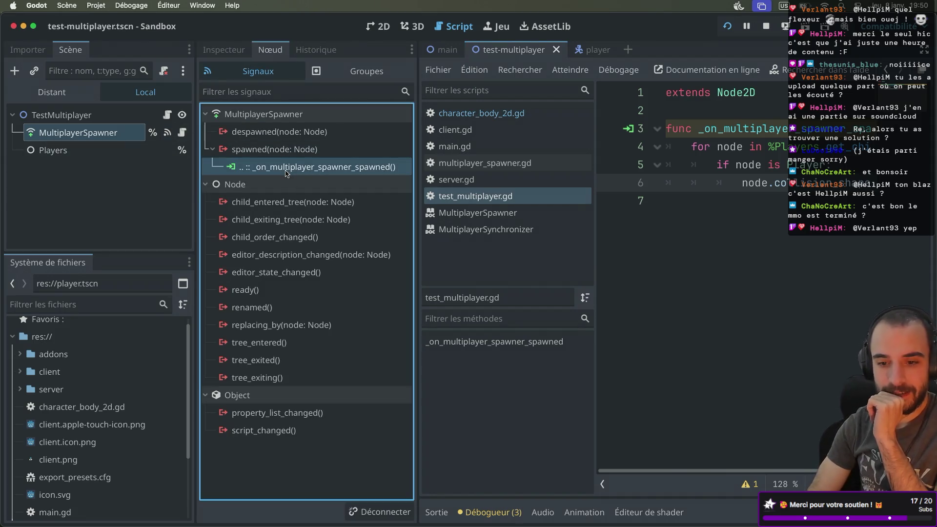
right_click(285, 170)
click(333, 215)
click(727, 26)
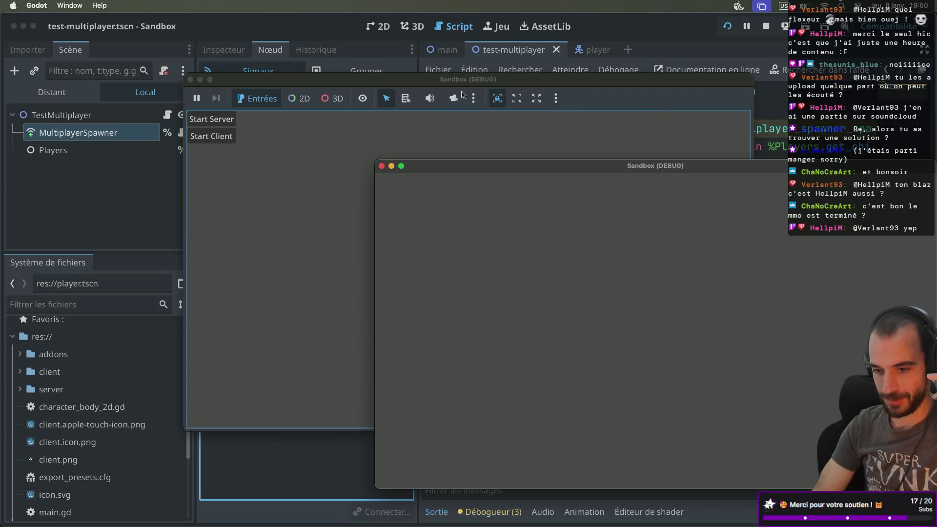
Start a client in the first game window and move the player right to check mirroring
click(444, 86)
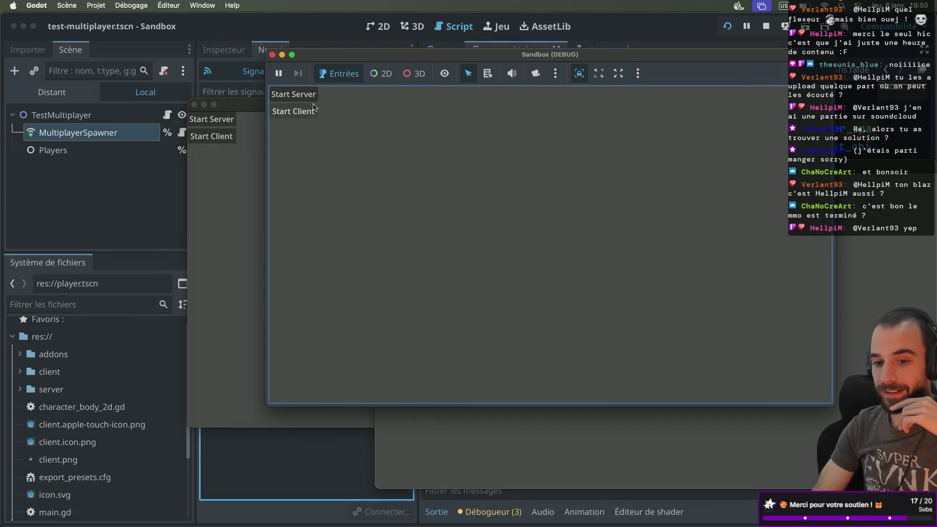
click(315, 110)
key(Right)
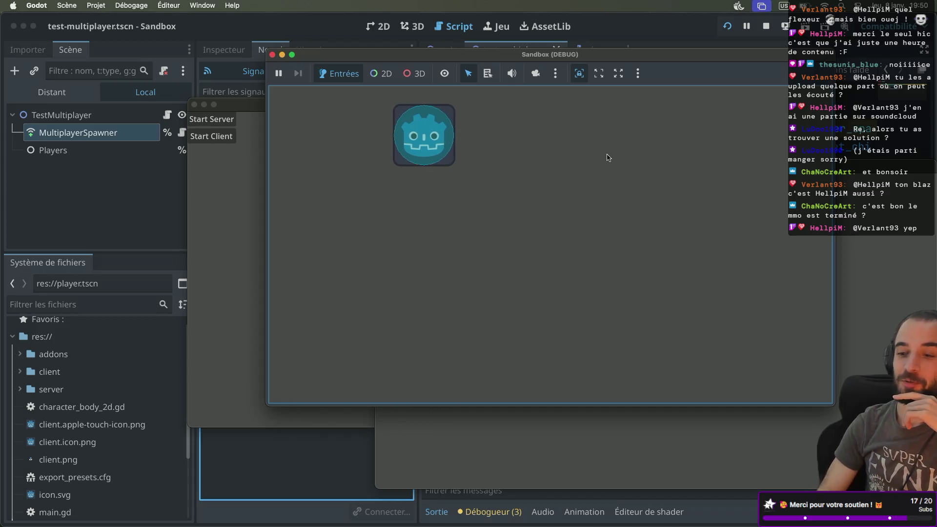
mouse_move(683, 55)
mouse_down()
mouse_move(476, 66)
mouse_move(436, 79)
mouse_move(445, 81)
mouse_up()
key(Right)
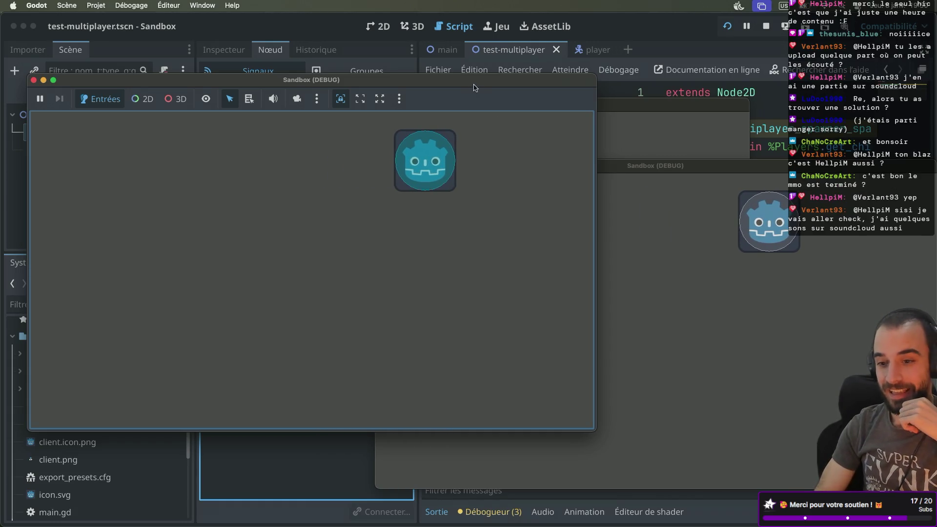
Restart the game, start a client again, and move the player right and left to confirm syncing
key(super+r)
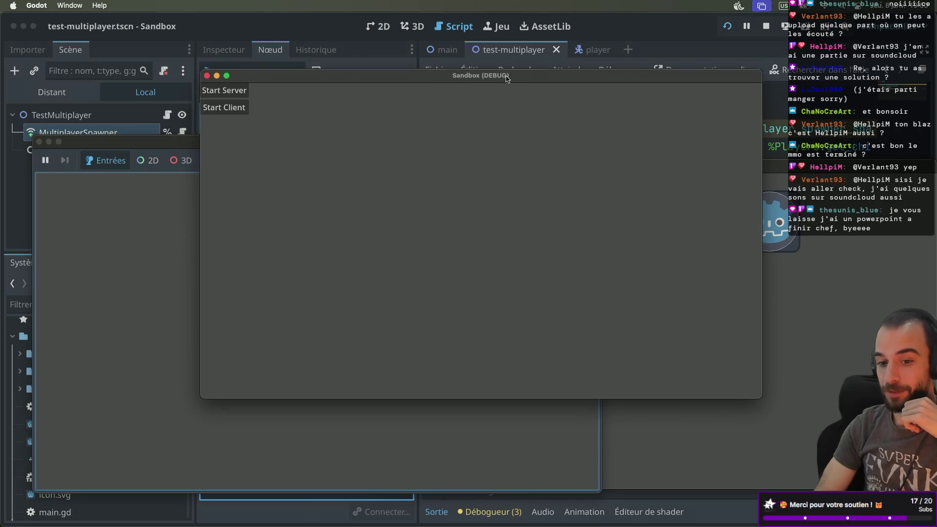
click(249, 108)
key(Right)
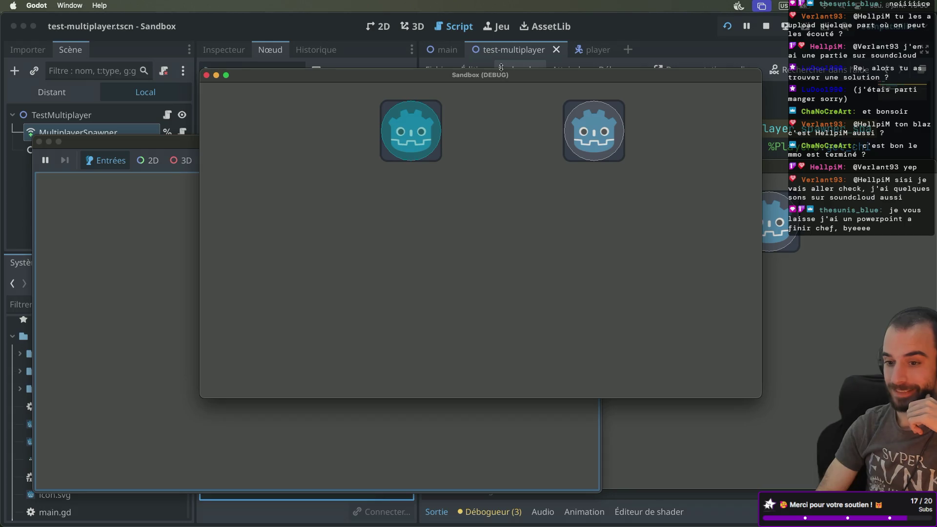
drag(497, 78, 462, 274)
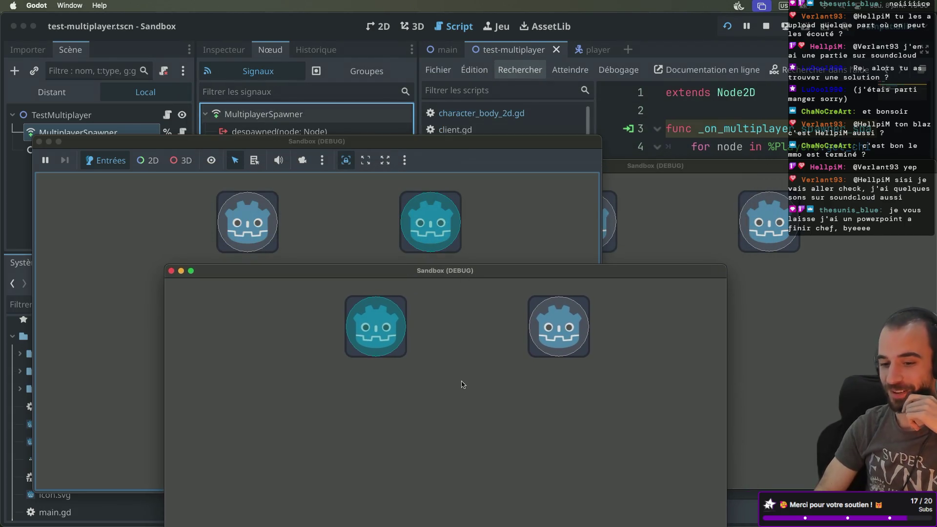
key(Right)
key(Left)
Nudge the player right to check both windows match, then stop the running game
key(Right)
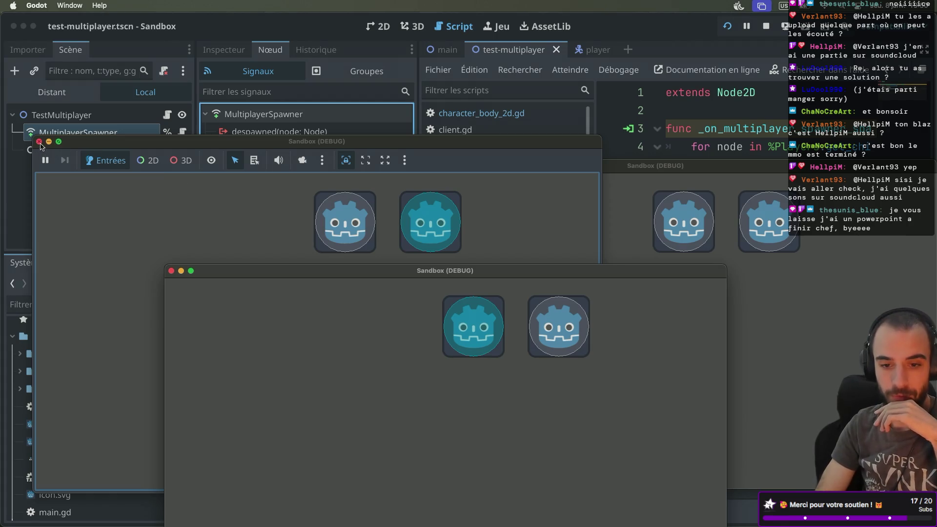
click(765, 26)
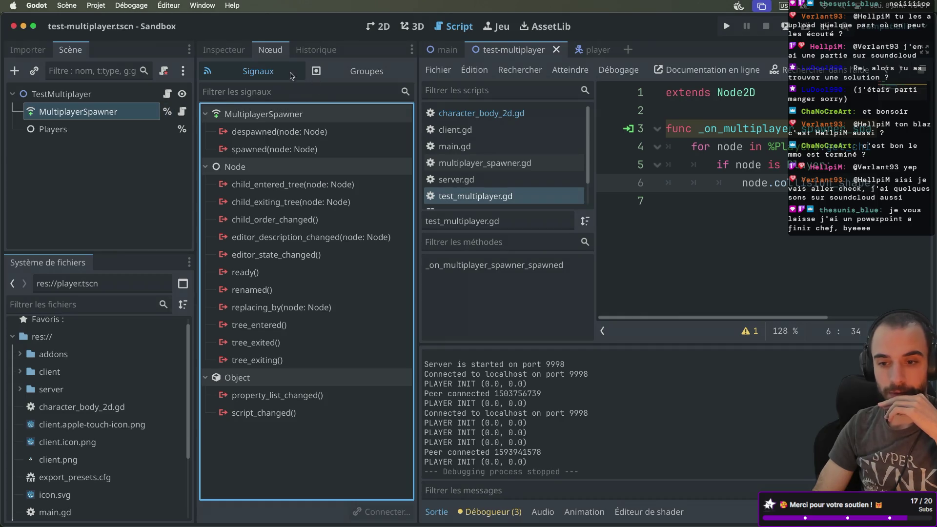
Untick Disabled on player.tscn's CollisionShape2D in the Inspector and run the game again
click(585, 50)
click(77, 165)
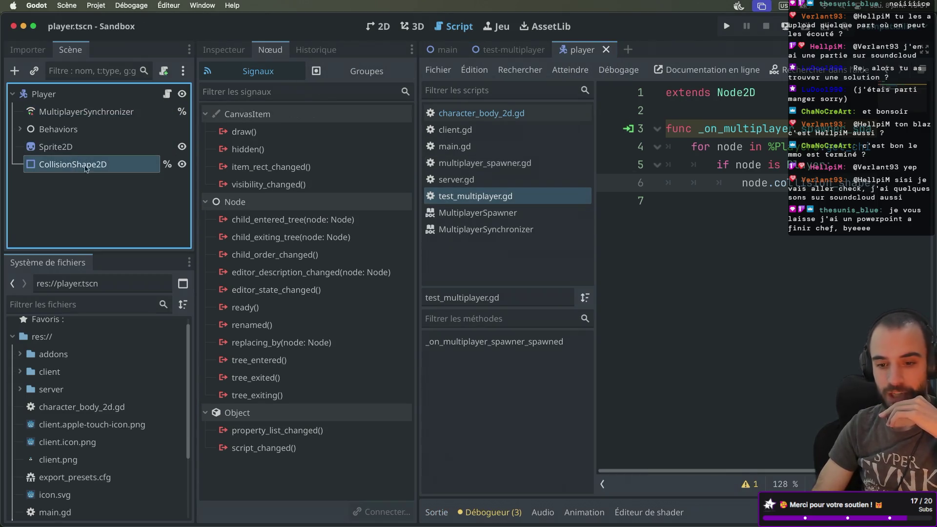
click(223, 49)
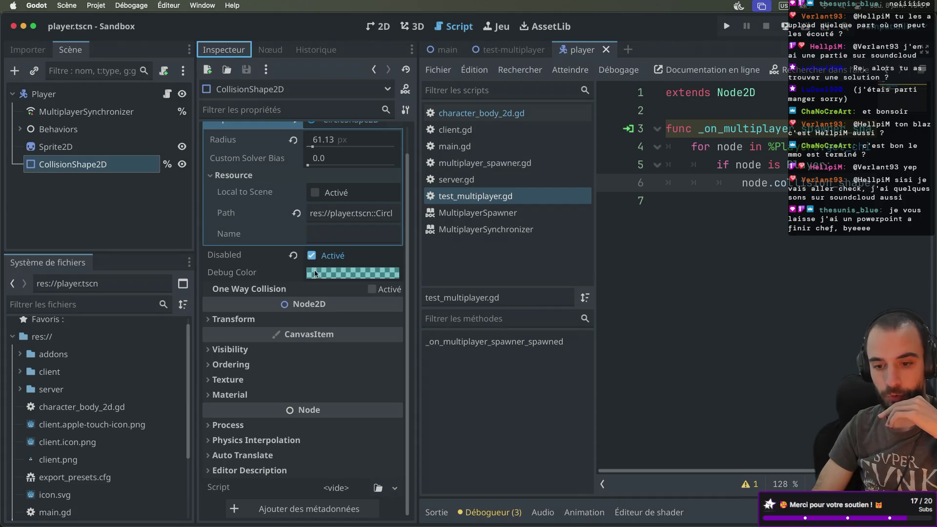
click(311, 255)
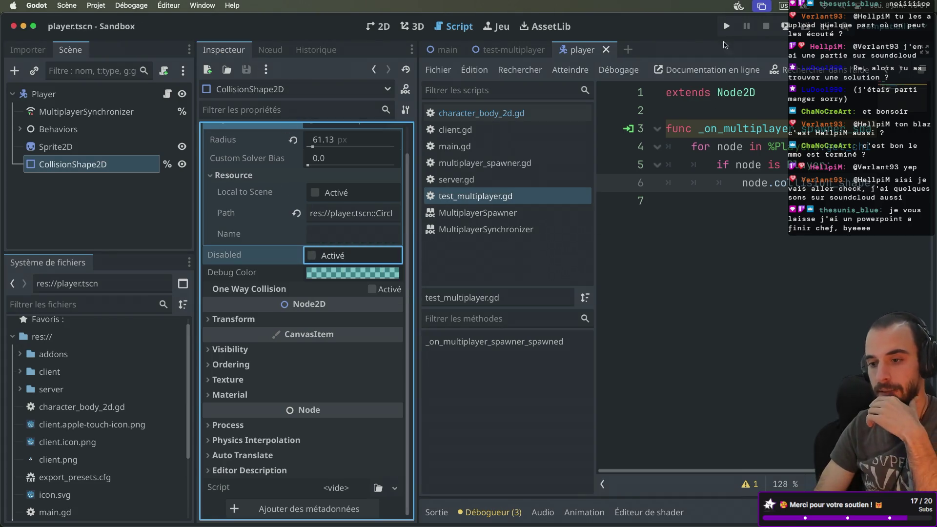
click(726, 26)
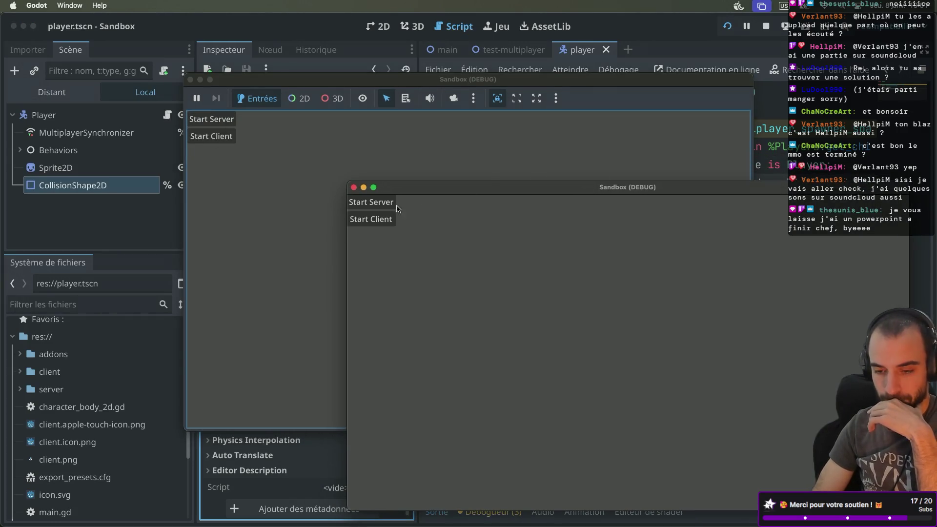
Start a server and a client, then move the spawned player right twice
click(382, 205)
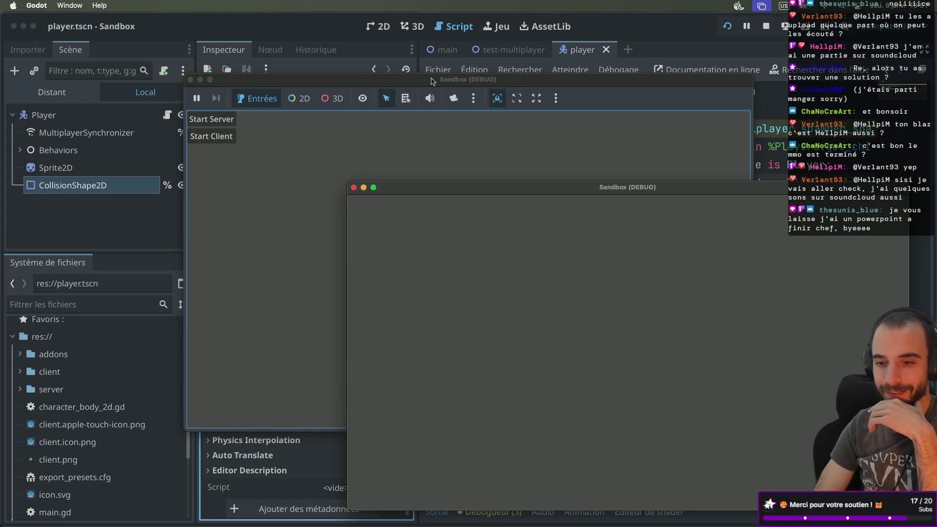
click(387, 117)
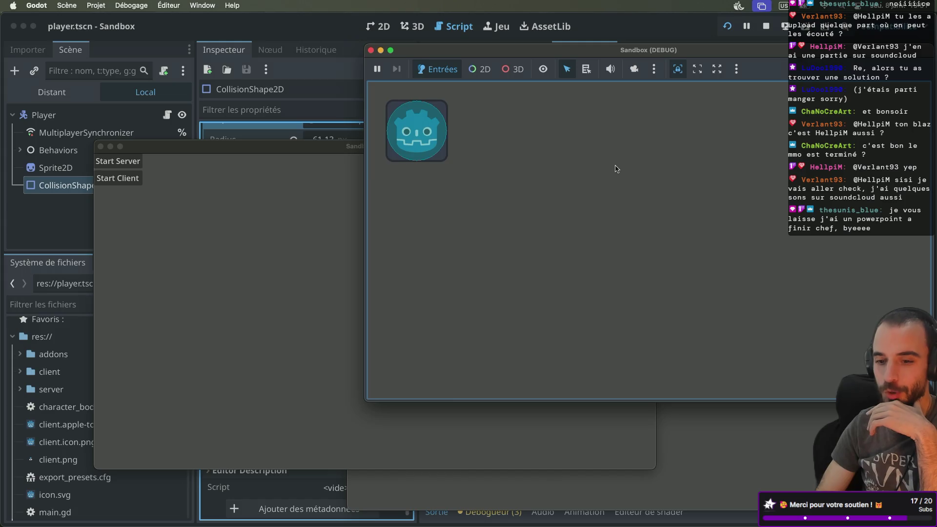
key(Right)
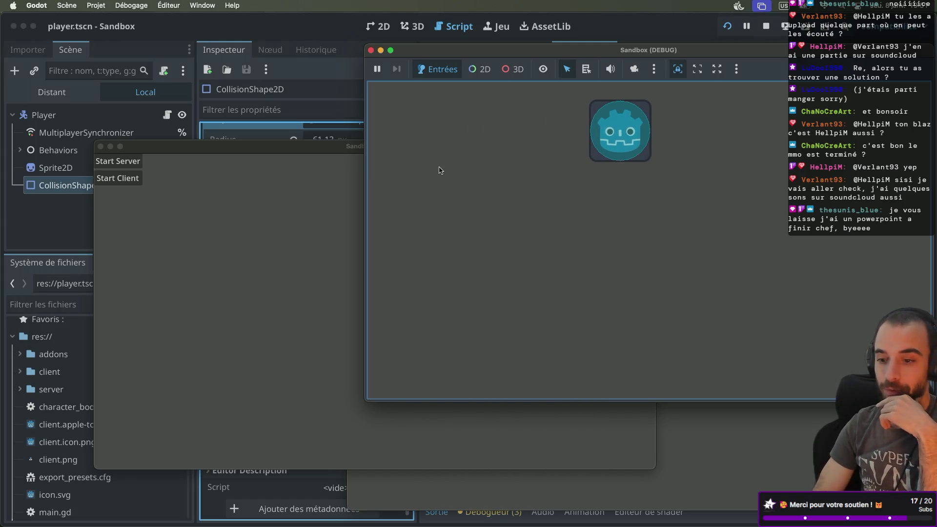
key(Right)
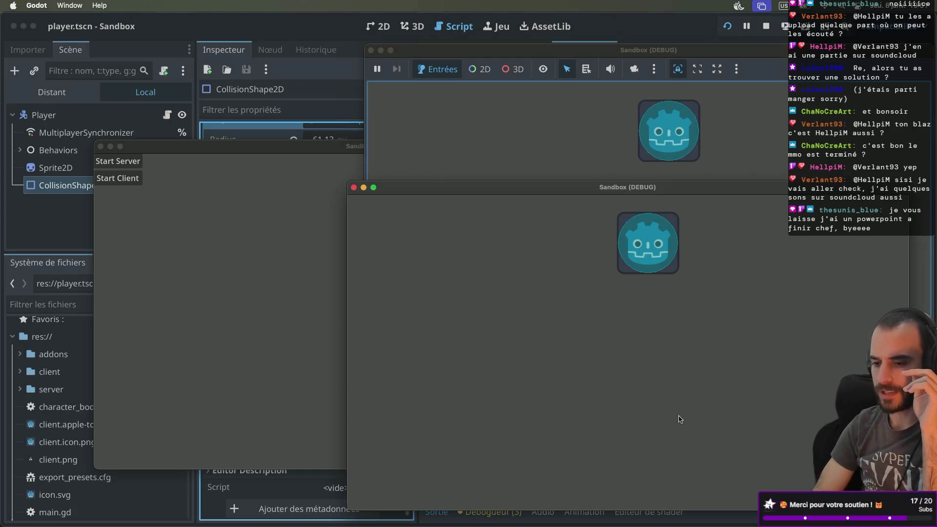
Start a client in the waiting window, then close the front Sandbox (DEBUG) window
click(784, 133)
click(412, 194)
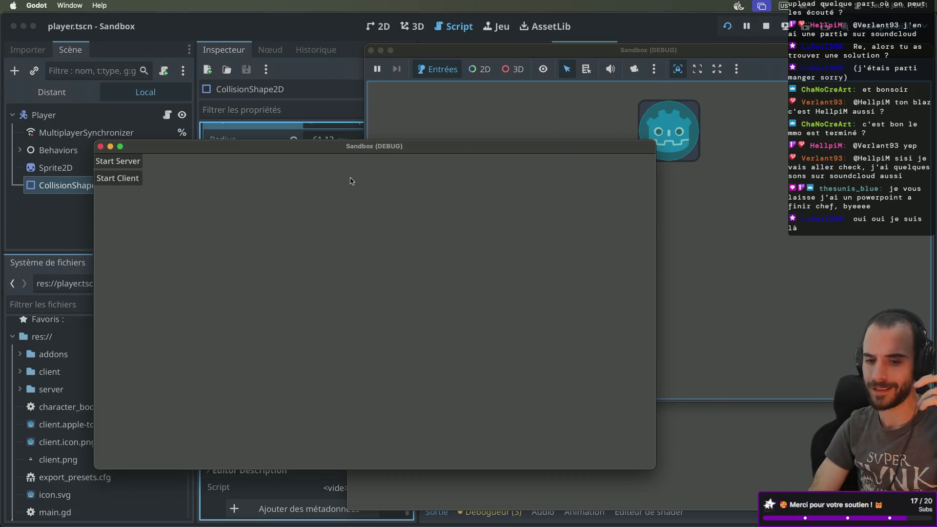
click(117, 179)
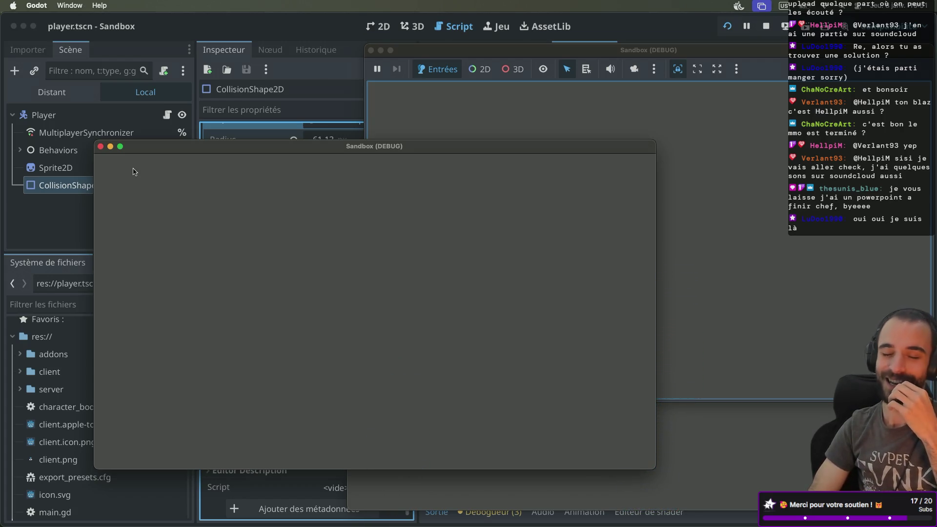
click(100, 146)
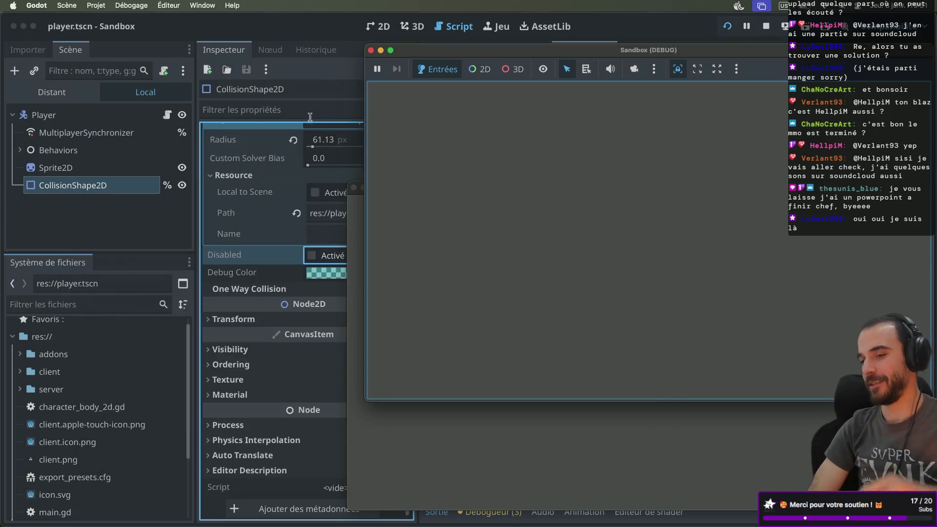
Close the last game window and tick Disabled on CollisionShape2D in player.tscn
click(371, 50)
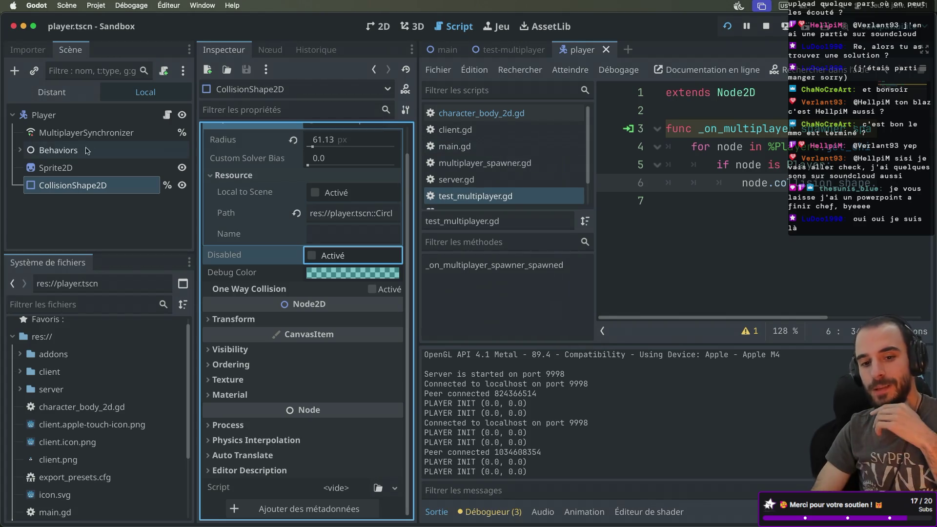
click(494, 50)
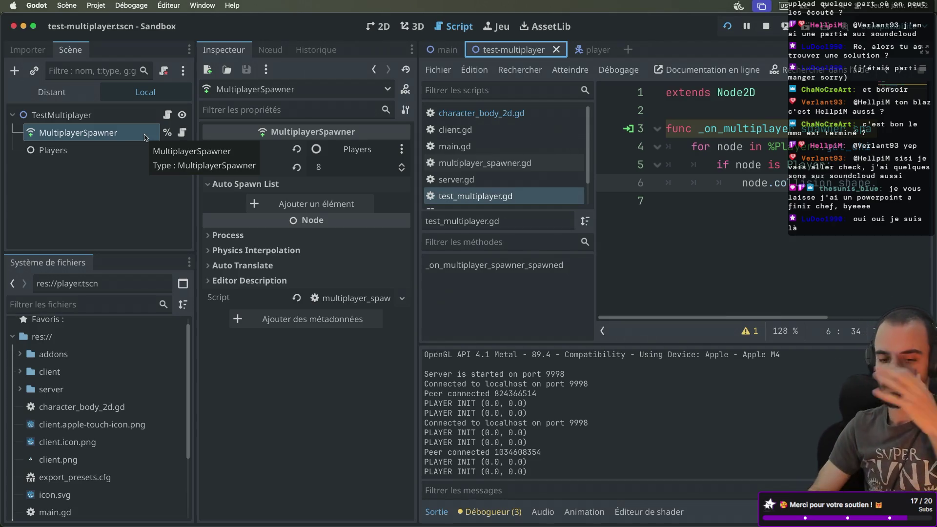
click(590, 50)
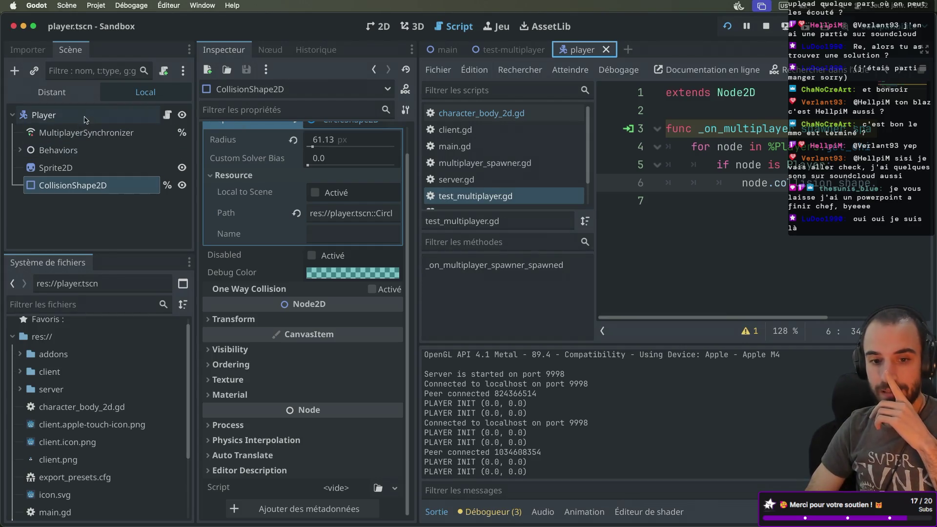
click(118, 115)
click(142, 186)
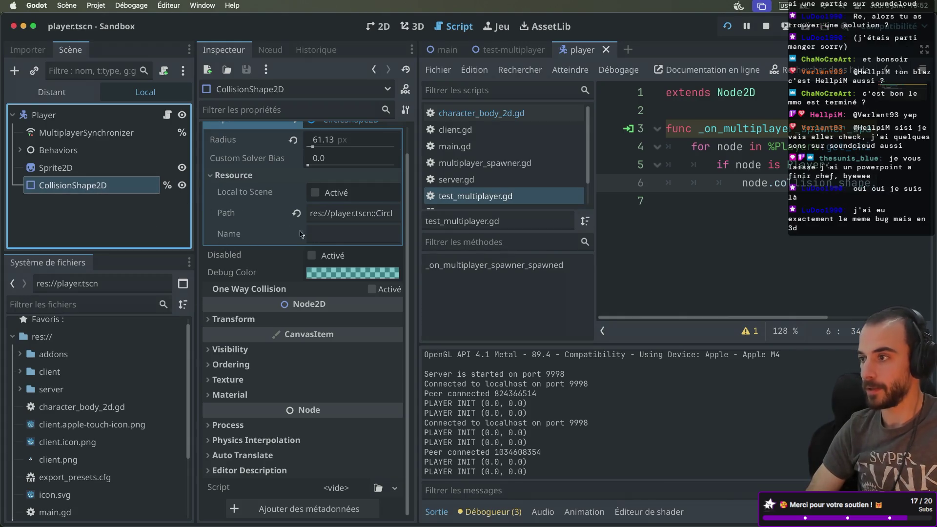
mouse_move(389, 273)
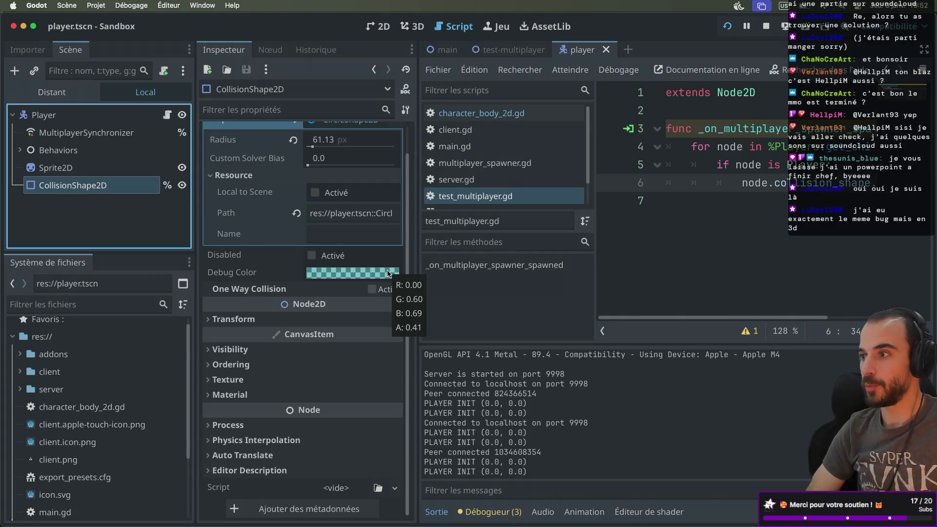
click(311, 255)
click(93, 115)
right_click(94, 116)
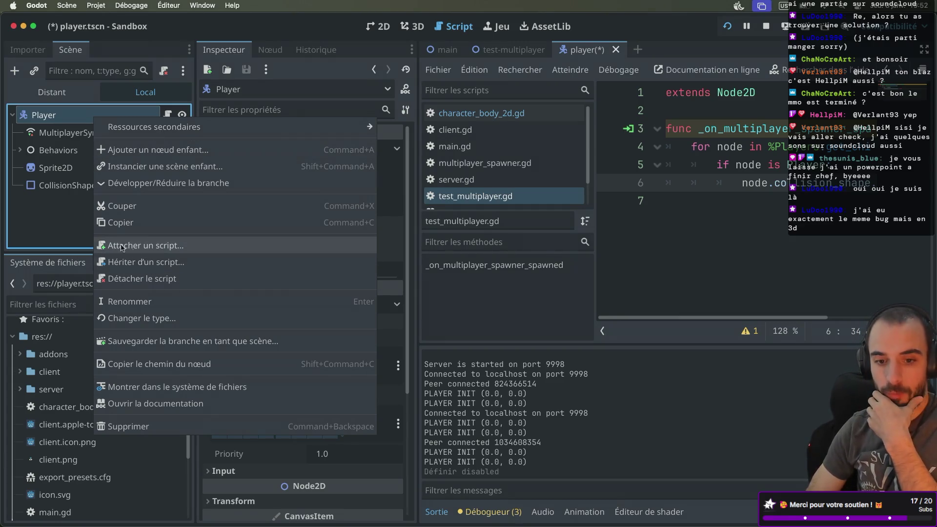
Open the Player's character_body_2d.gd script in distraction-free mode
click(90, 229)
click(166, 115)
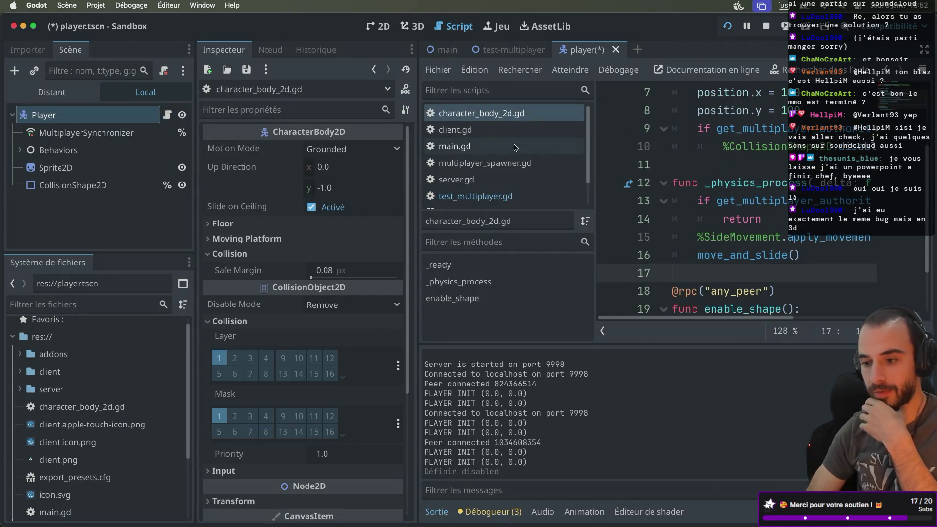
key(ctrl+super+d)
scroll(612, 169, up, 2)
drag(544, 178, 508, 143)
Comment out lines 9 and 10: the authority check and collision-enabling line
click(306, 189)
click(283, 158)
text(#)
click(306, 175)
text(#)
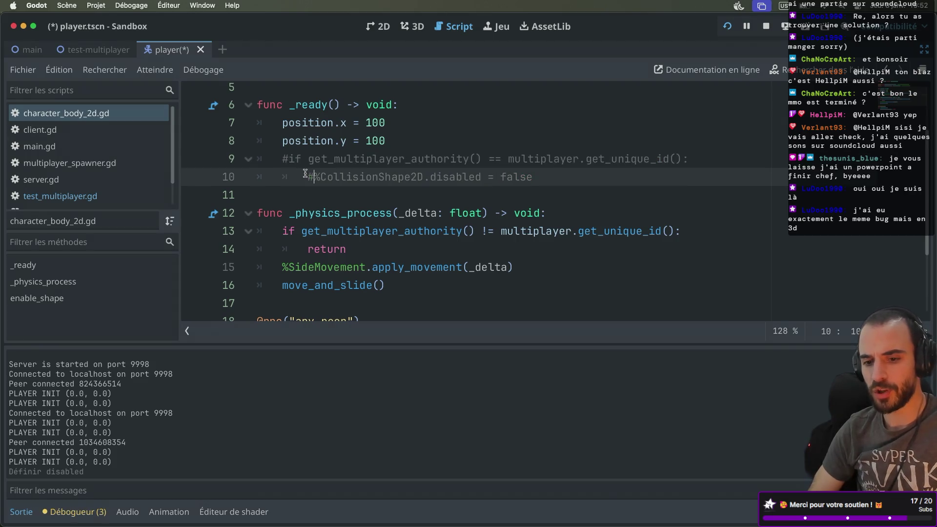
Select the commented-out authority check text, then restore the editor docks
drag(379, 158, 482, 159)
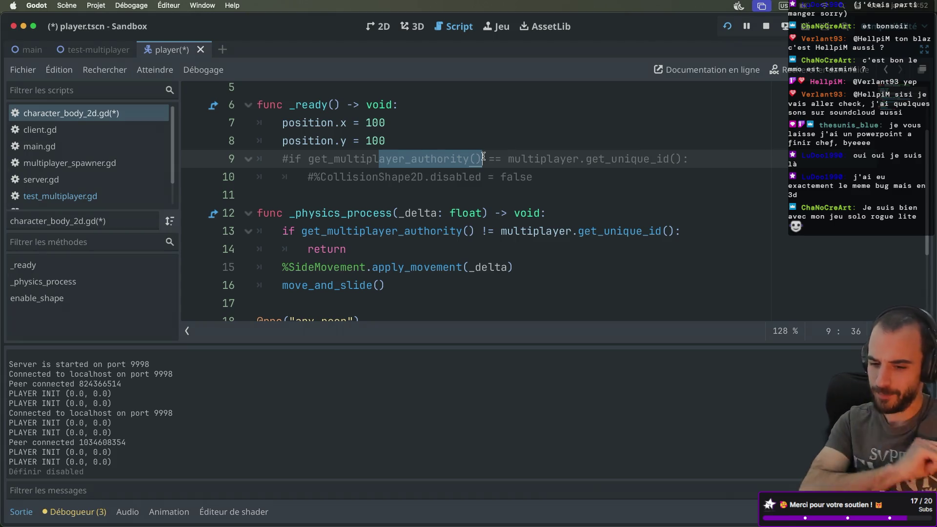
click(308, 176)
drag(283, 158, 438, 172)
click(468, 177)
drag(334, 161, 396, 170)
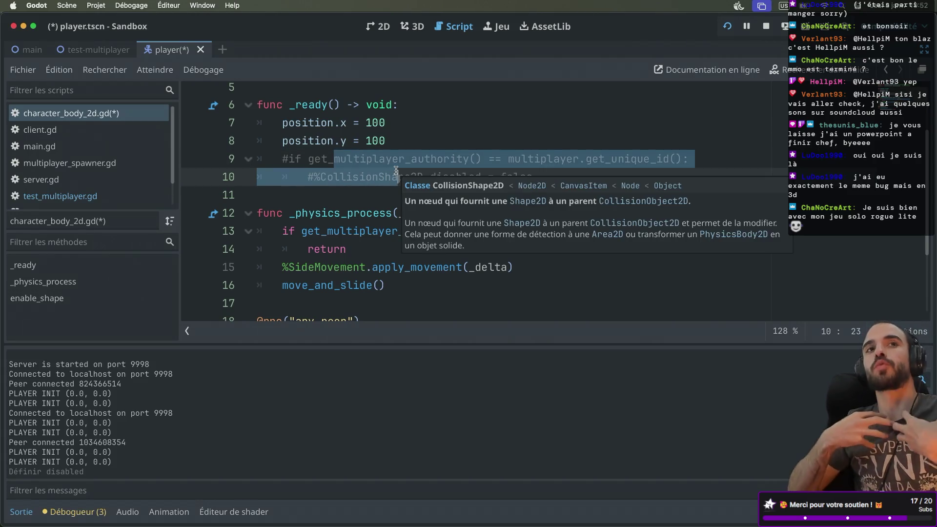
key(ctrl+super+d)
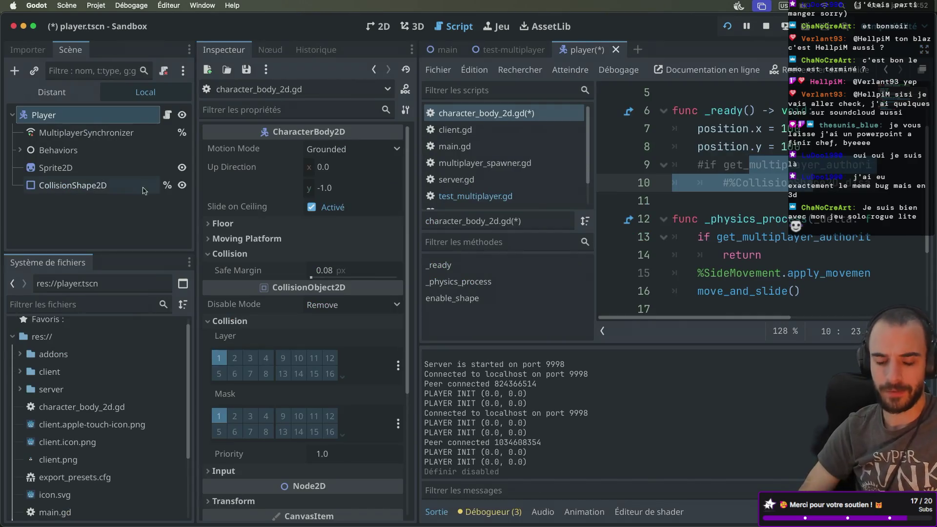
Add a Timer child under Player and rename it EnableCollisionTimer
right_click(70, 124)
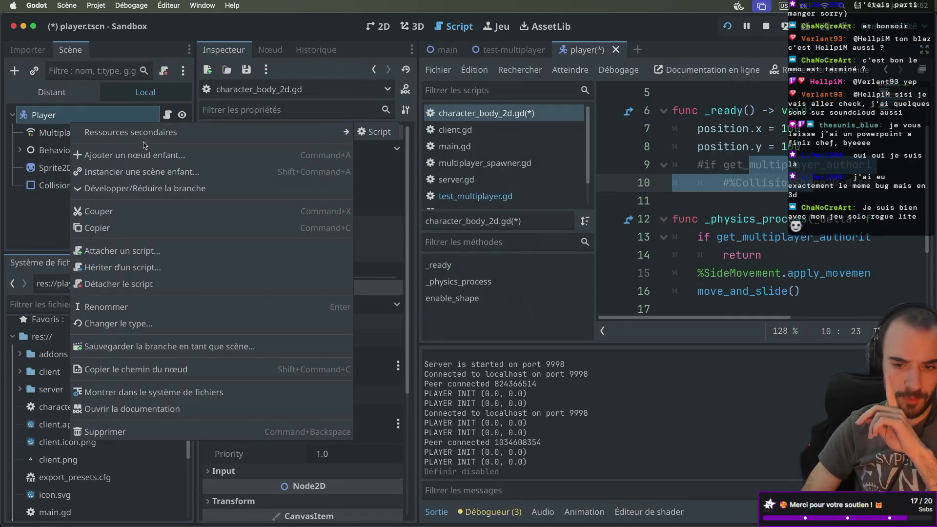
click(341, 154)
text(timer)
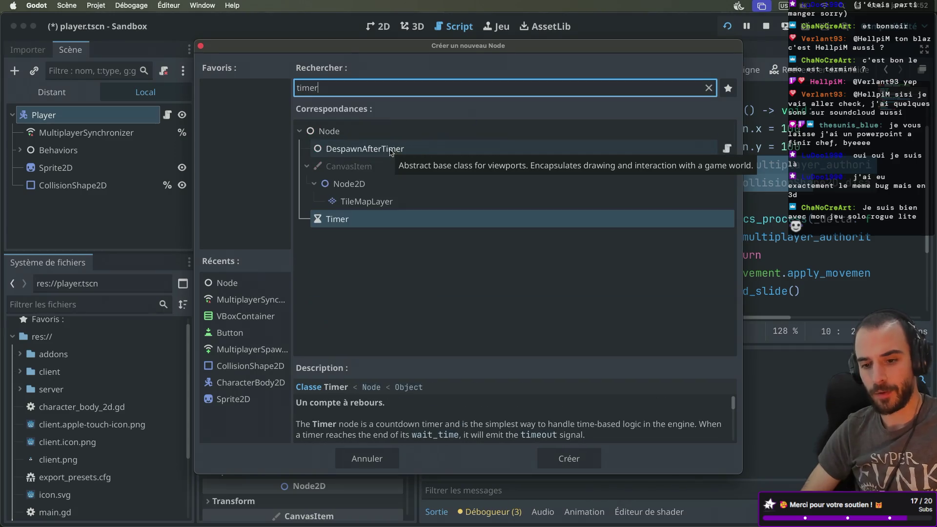
double_click(342, 224)
double_click(63, 202)
text(EnableC)
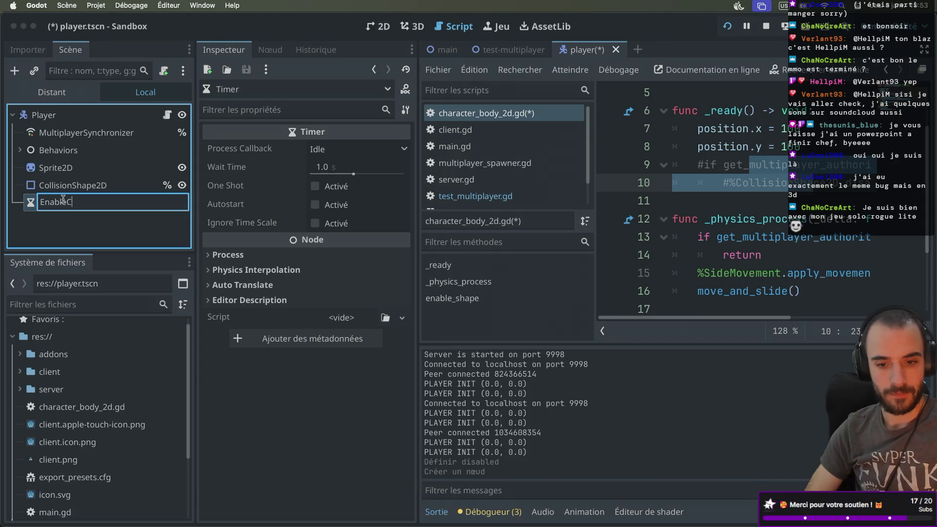
text(ollisionTimer)
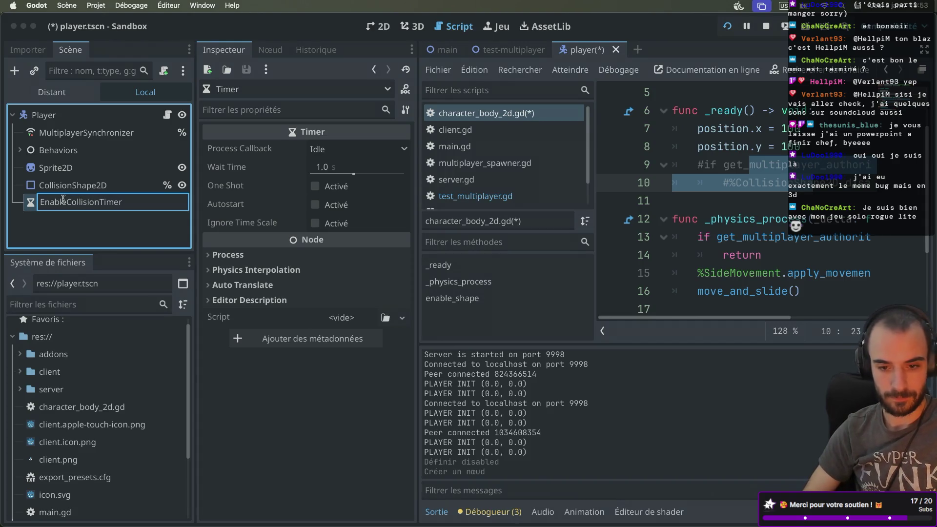
key(Return)
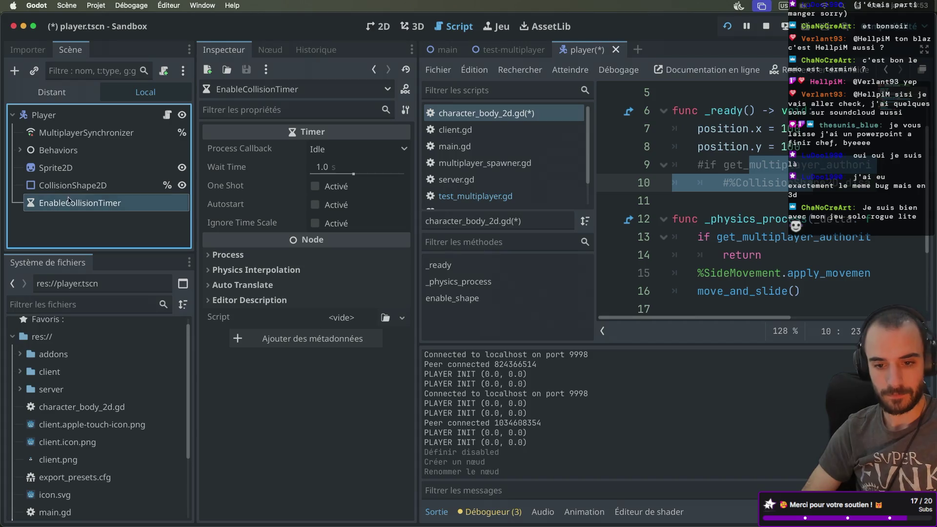
Give EnableCollisionTimer a unique name, enable Autostart and One Shot, keeping 1.0 s wait
right_click(135, 204)
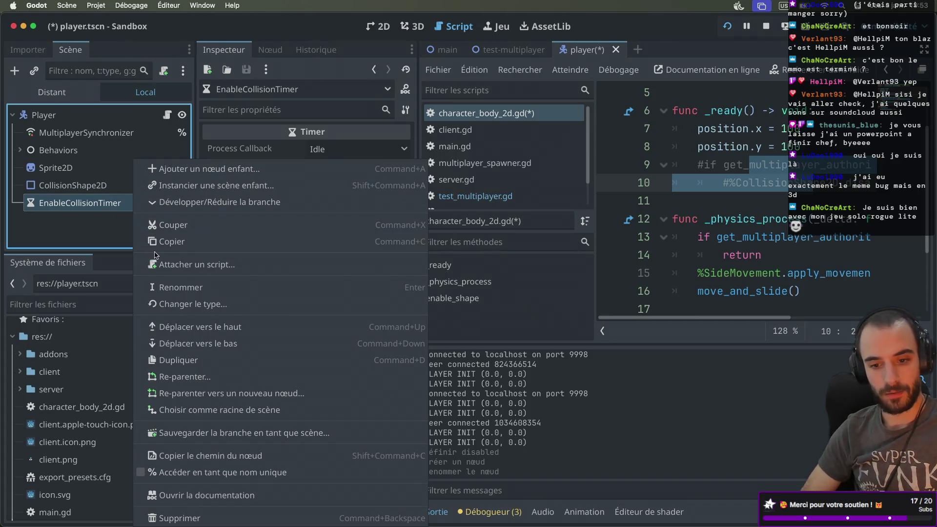
click(173, 472)
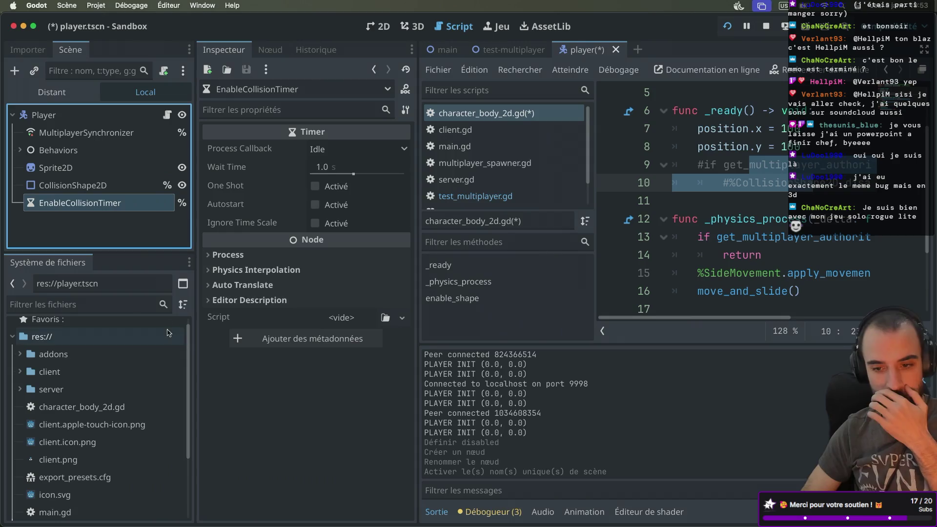
click(315, 206)
click(316, 188)
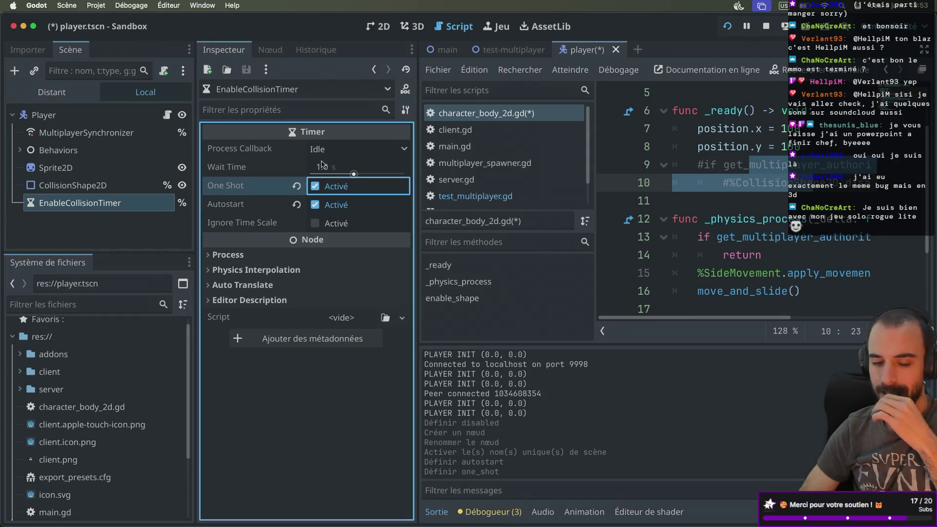
click(322, 168)
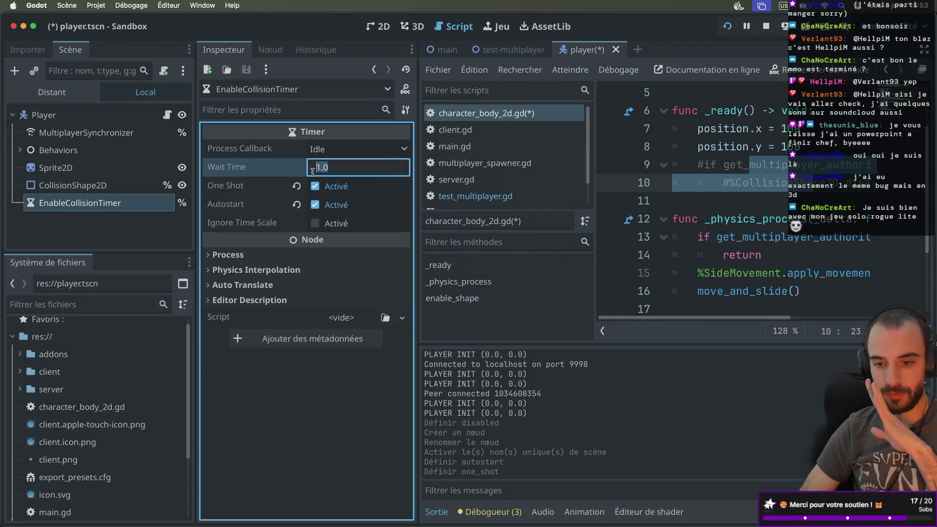
click(139, 229)
click(126, 202)
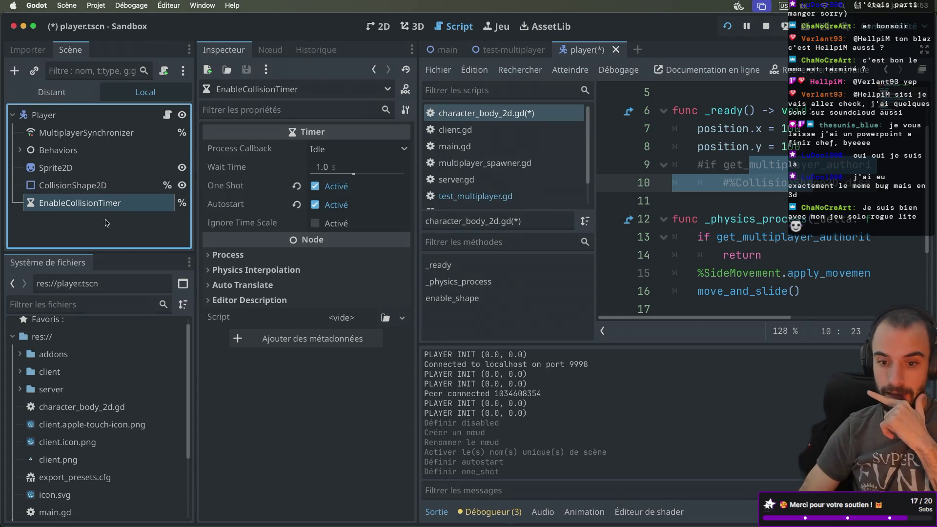
Connect EnableCollisionTimer's timeout signal to a new handler method on Player
click(275, 51)
double_click(250, 131)
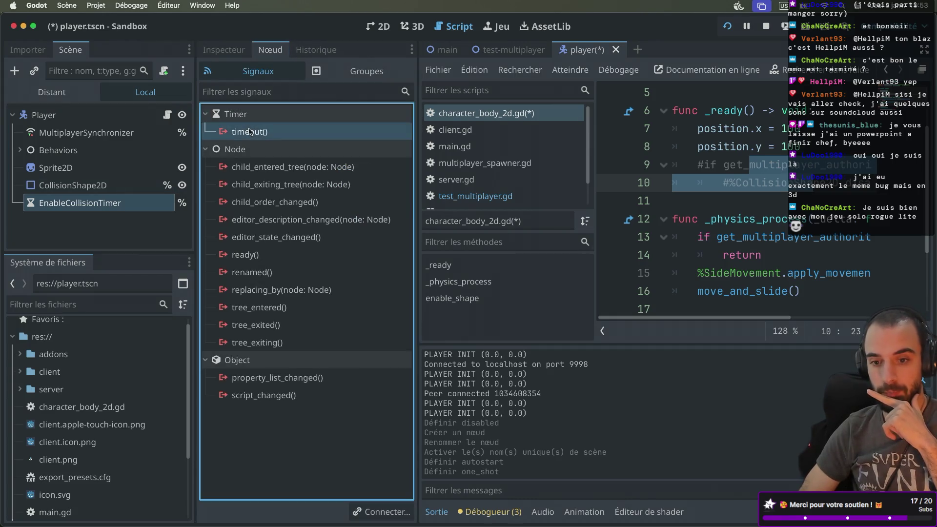
click(577, 211)
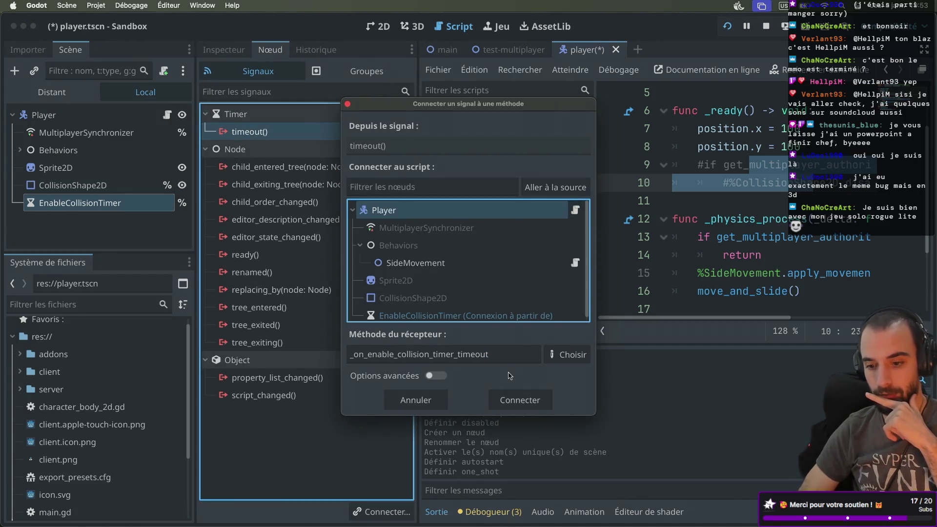
click(518, 398)
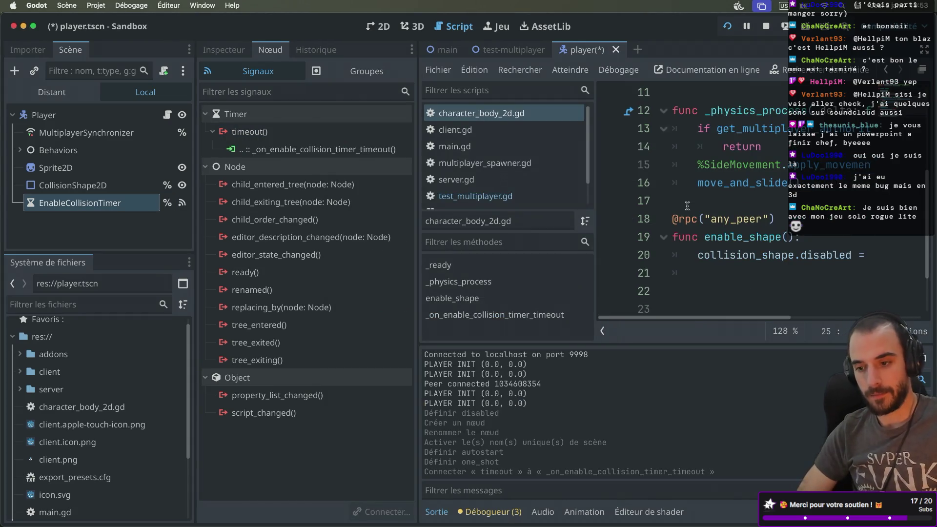
Make the timeout handler set %CollisionShape2D.disabled = false and save the script
key(ctrl+super+d)
scroll(466, 221, down, 2)
click(312, 239)
key(BackSpace)
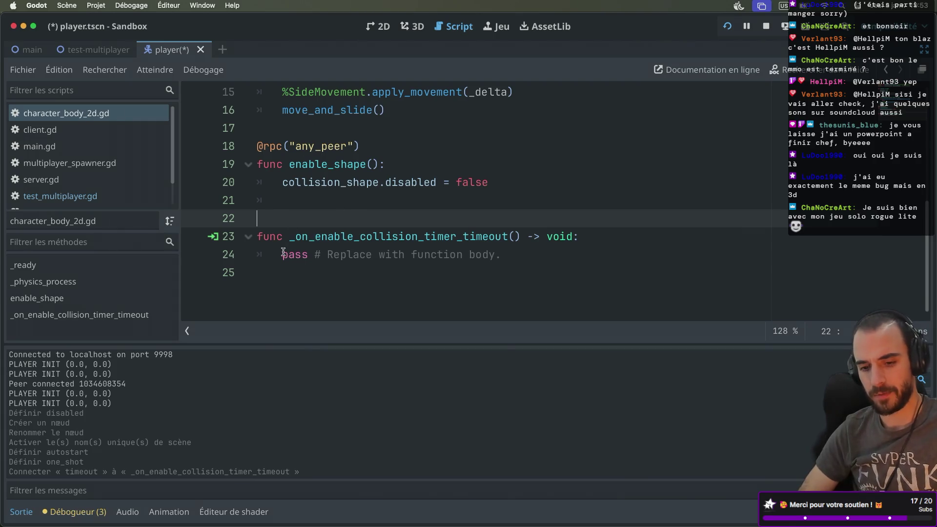
drag(283, 251, 523, 253)
key(BackSpace)
text(%)
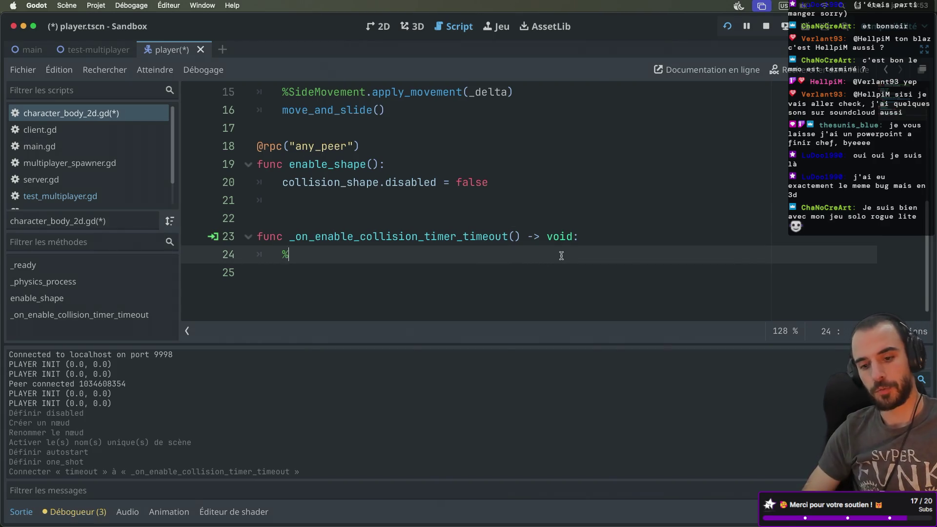
text(Co)
key(Return)
text(.di)
key(Return)
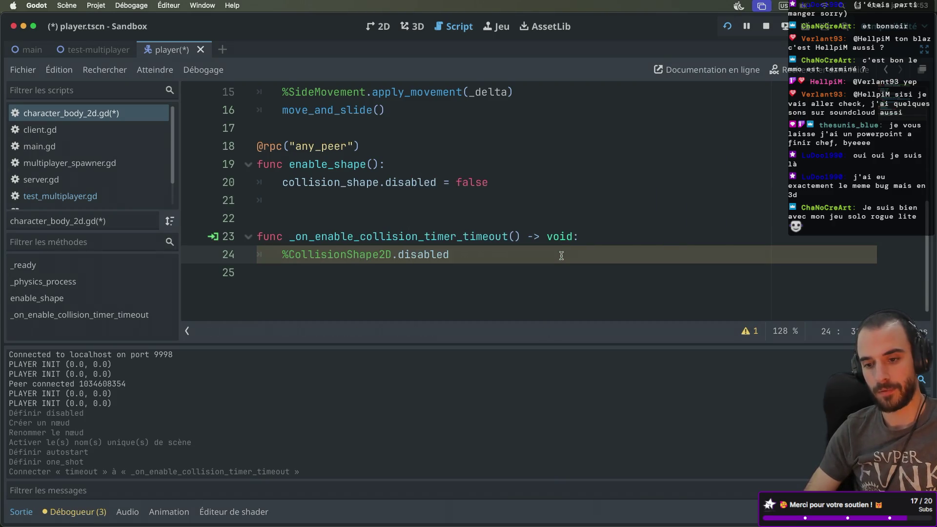
text(fal)
key(super+s)
Delete the enable_shape function on lines 17–21 and the leftover empty line
click(365, 207)
scroll(355, 195, up, 3)
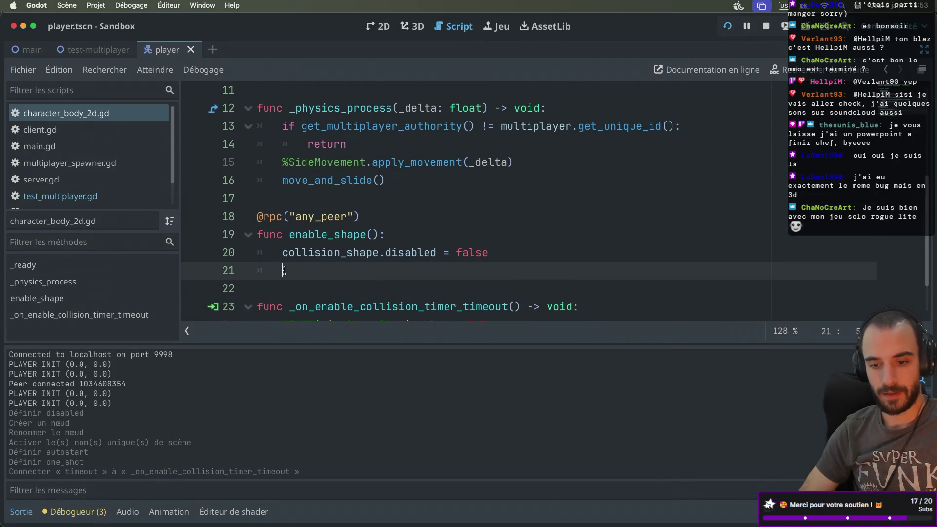
drag(288, 271, 251, 204)
key(BackSpace)
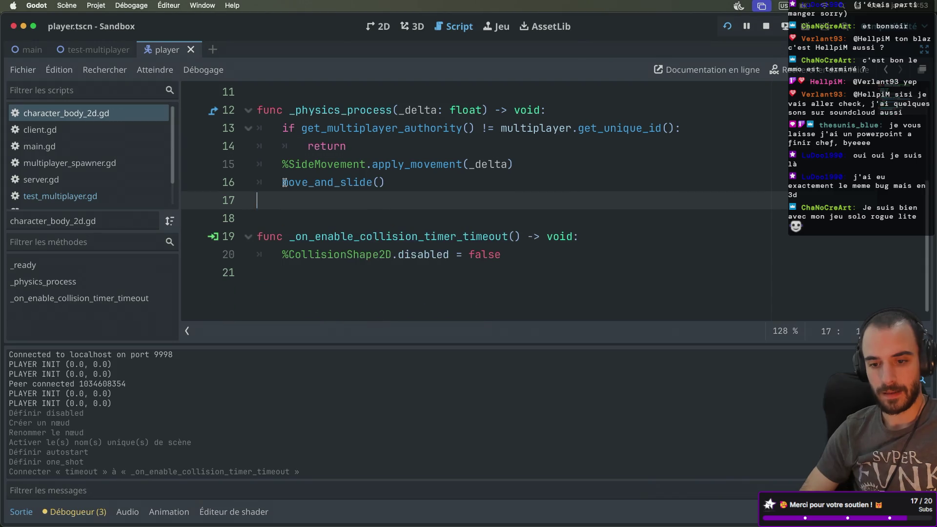
scroll(362, 157, up, 1)
key(BackSpace)
scroll(361, 158, up, 3)
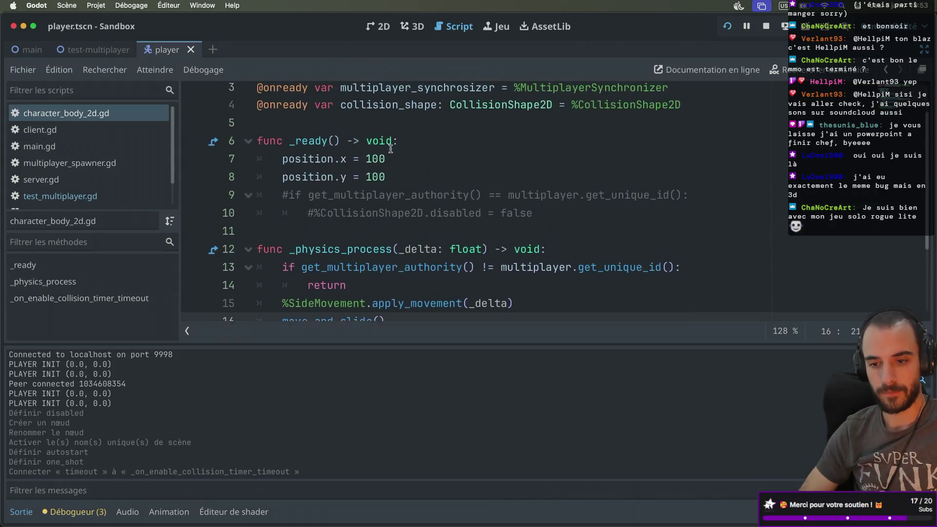
Relaunch the game, start the server in one window and a client in another
click(726, 26)
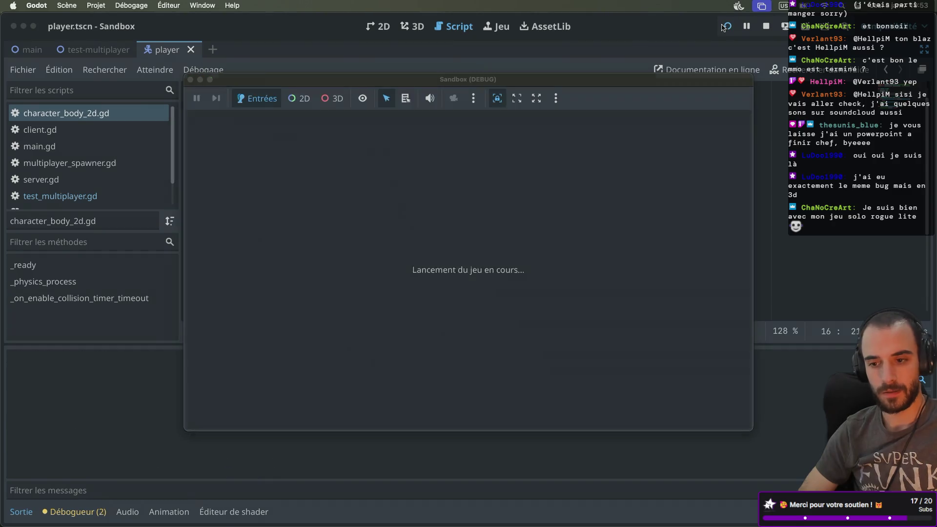
drag(372, 106, 529, 153)
click(371, 171)
click(242, 163)
click(211, 136)
drag(335, 82, 480, 61)
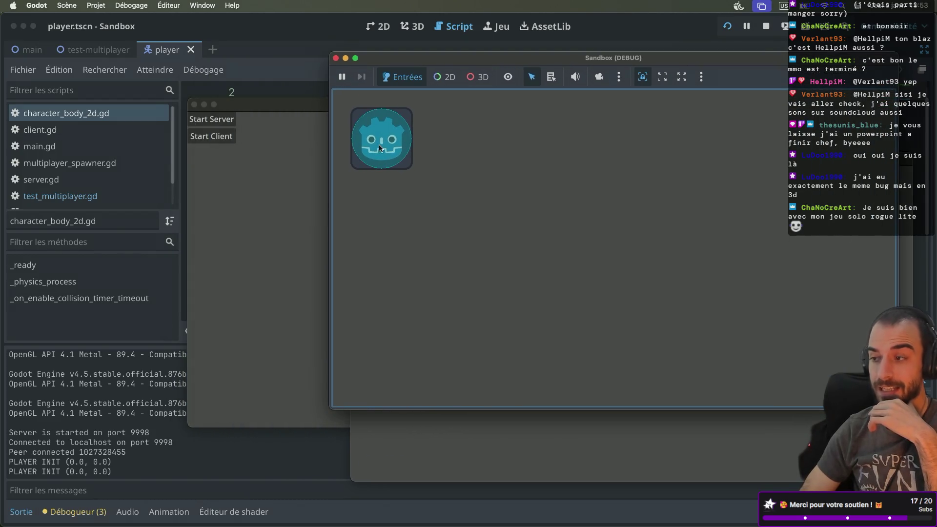
Arrange the game windows and move the player right to check syncing
click(511, 447)
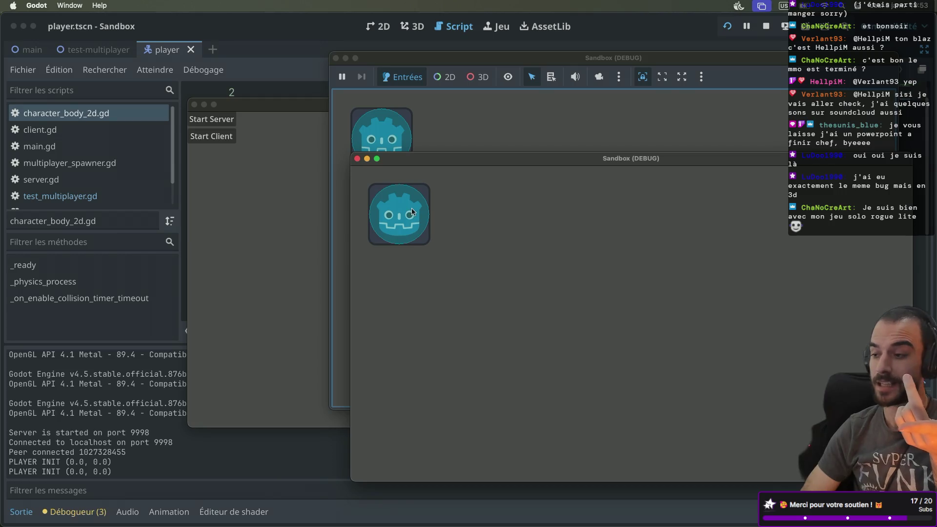
drag(294, 109, 171, 180)
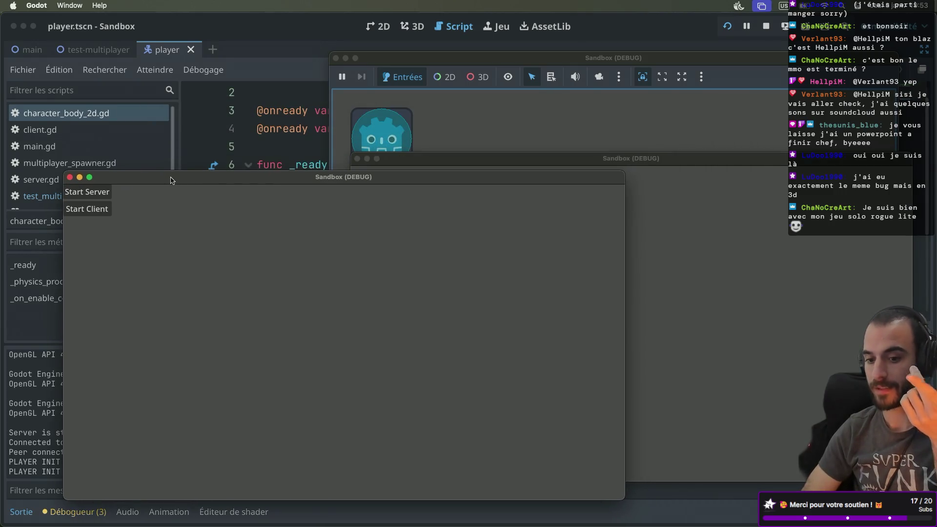
click(470, 105)
key(Right)
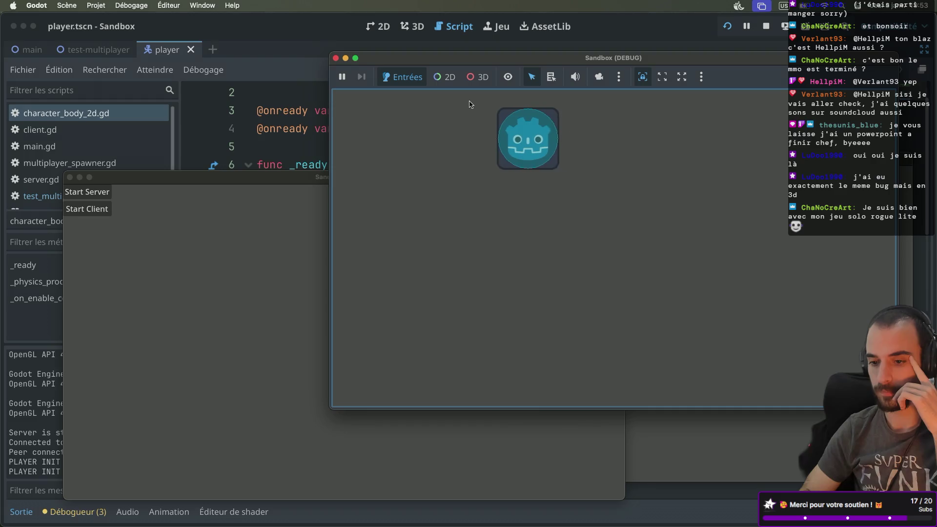
Connect the third instance as a client, move its player right and left, then return to the editor
click(591, 453)
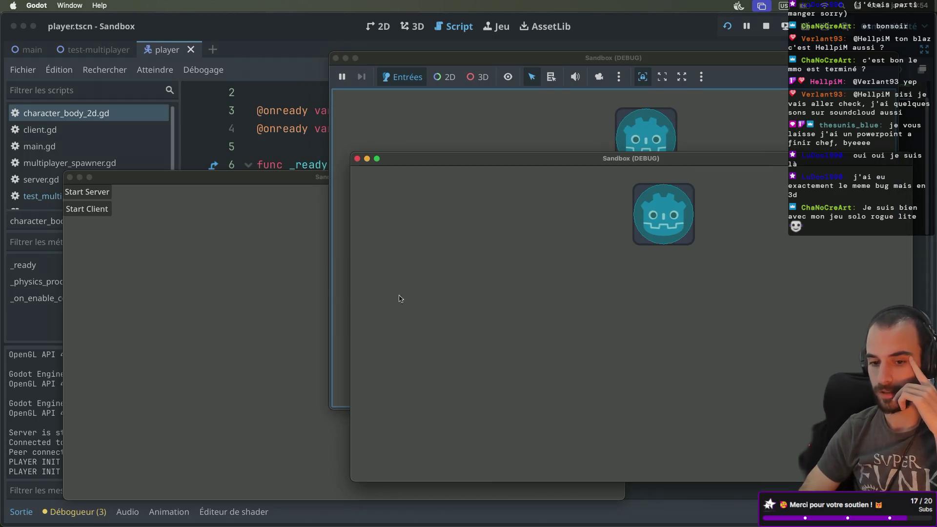
click(278, 287)
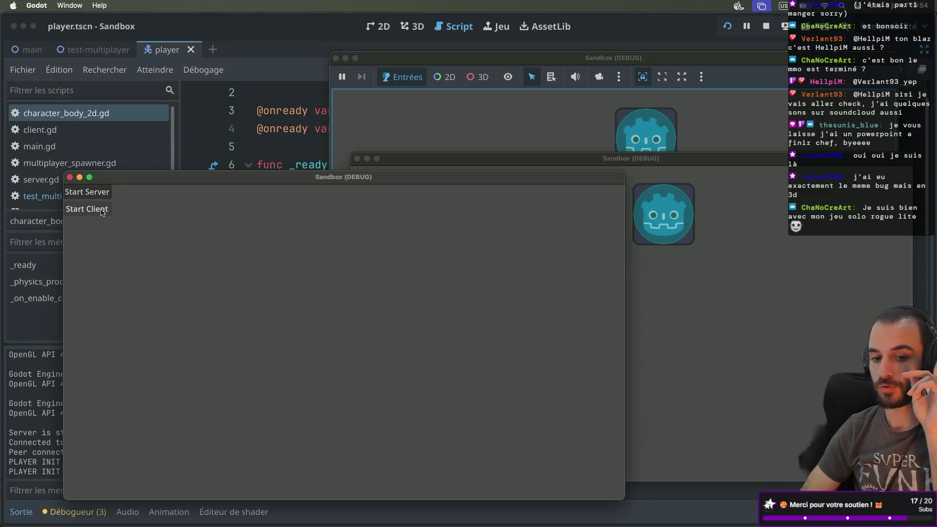
click(102, 213)
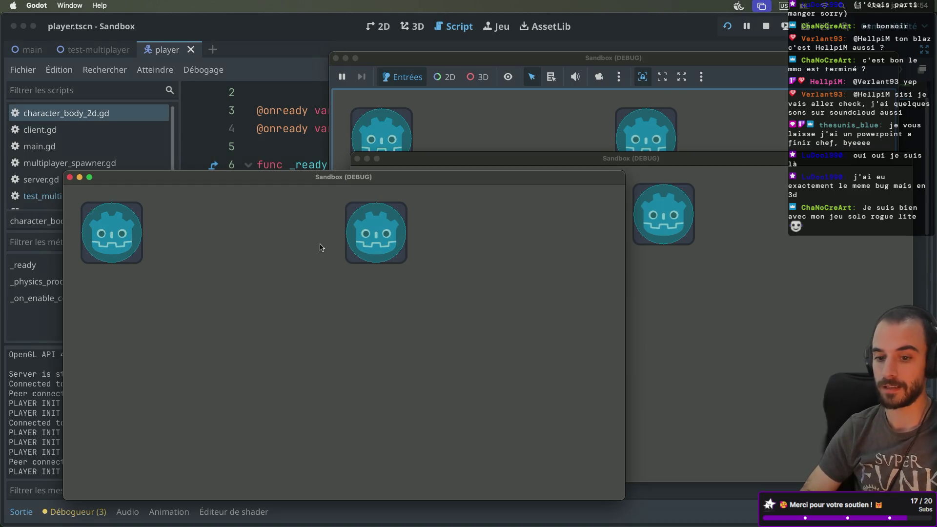
key(Right)
key(Left)
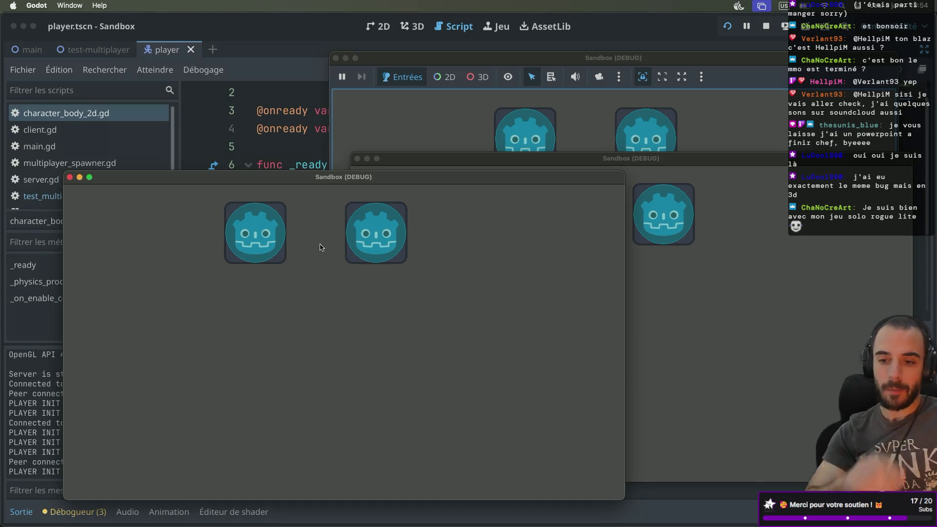
click(253, 111)
scroll(424, 163, down, 2)
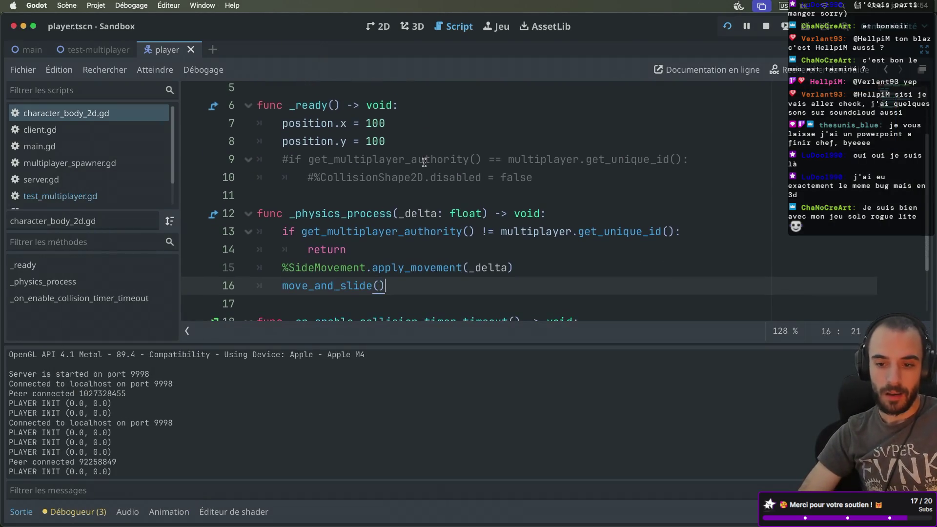
Restore the docks, check the test-multiplayer scene's spawner signals, then open player.tscn
drag(308, 159, 482, 159)
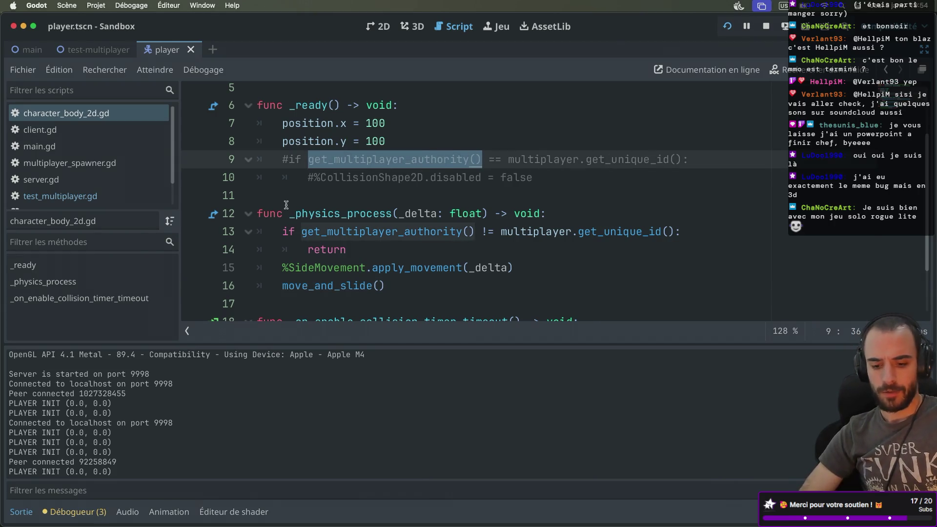
key(ctrl+super+d)
click(519, 50)
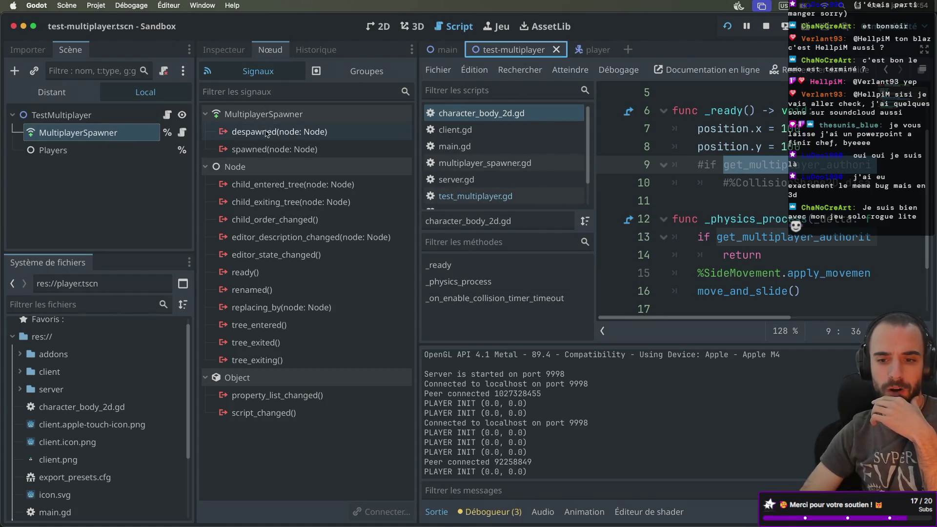
mouse_move(265, 149)
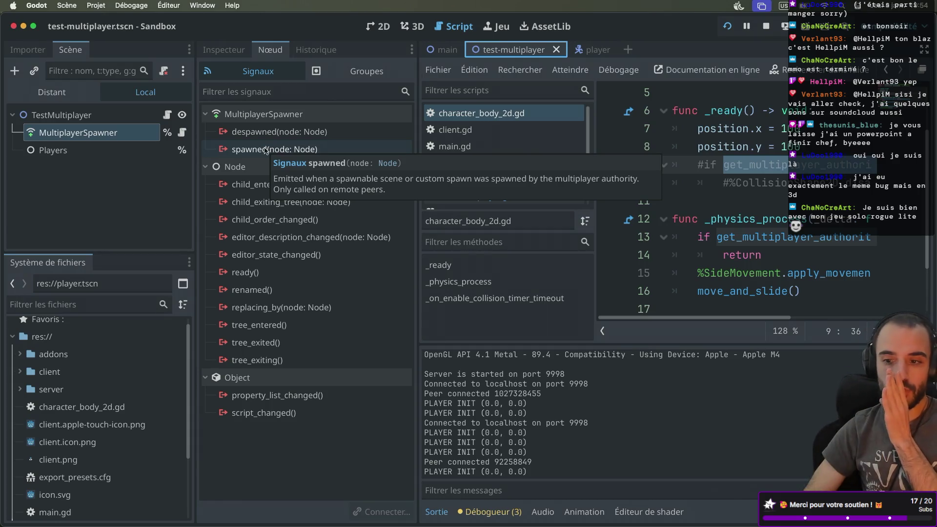
click(586, 49)
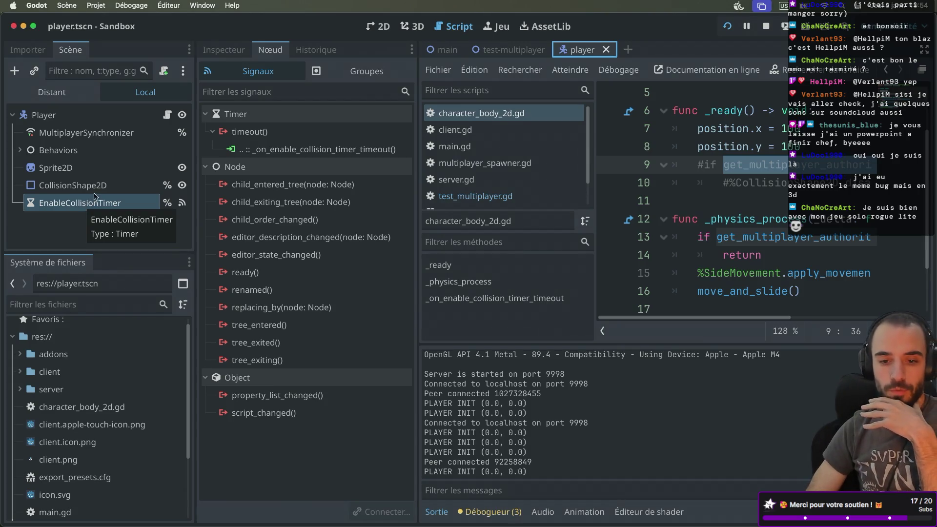
Set EnableCollisionTimer's Wait Time to 0.1 seconds and run the game again
click(98, 190)
click(97, 203)
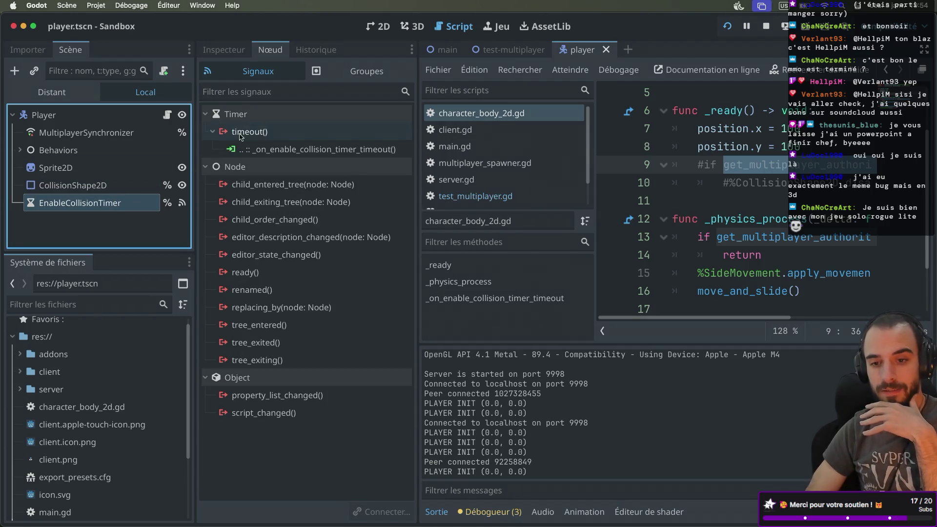
click(223, 50)
click(323, 168)
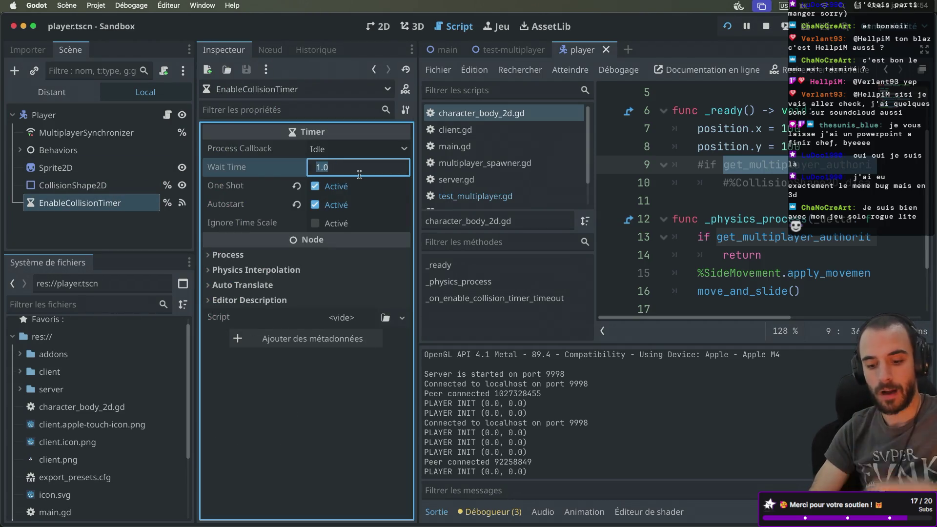
text(0.1)
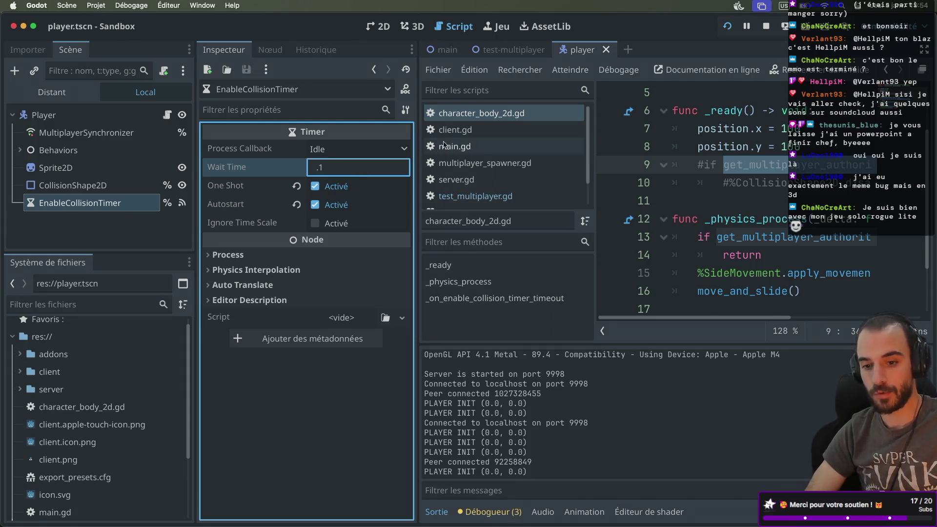
key(Return)
click(727, 26)
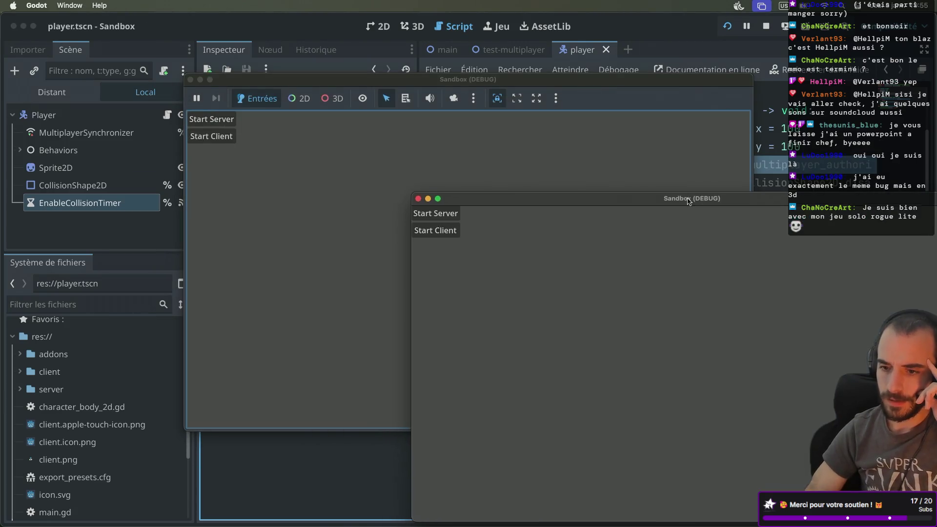
click(487, 78)
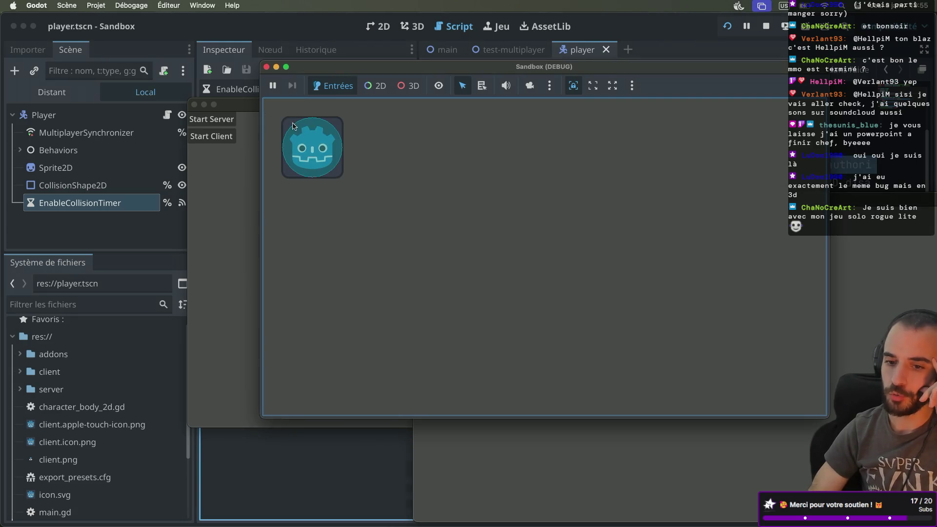
Rearrange the game windows and bring the unstarted Sandbox instance to the front
click(244, 108)
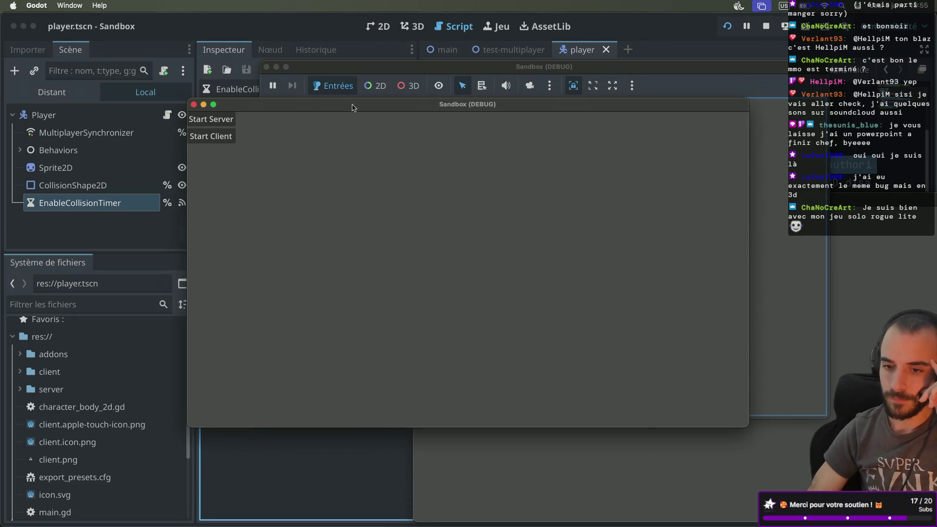
click(352, 106)
drag(343, 189, 422, 132)
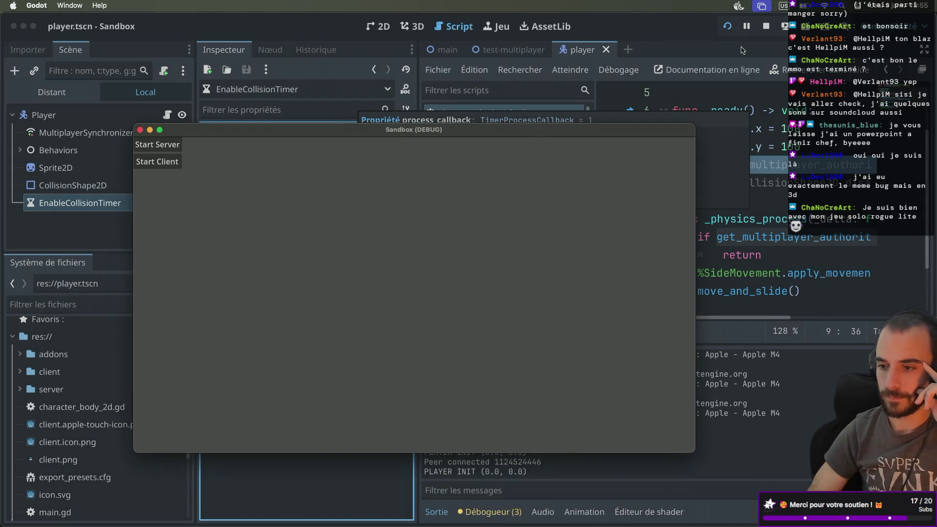
key(super+Tab)
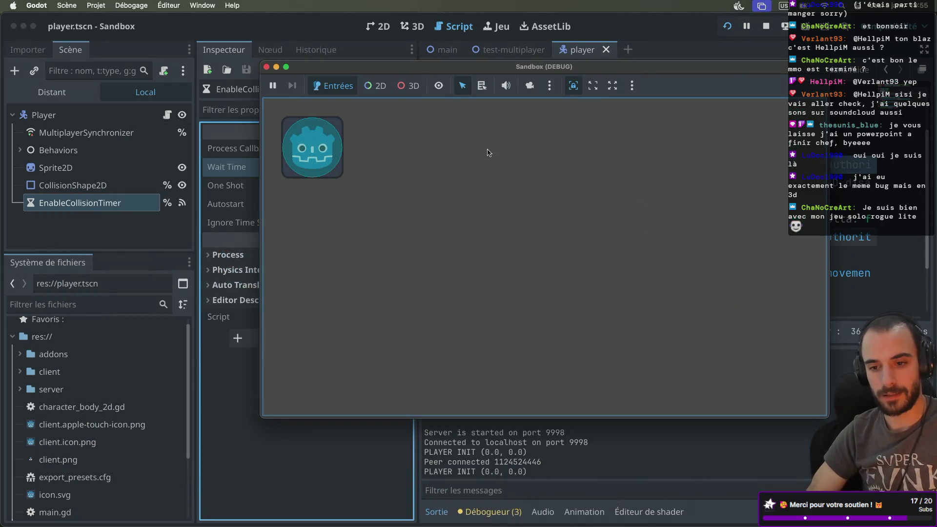
key(Right)
key(super+Tab)
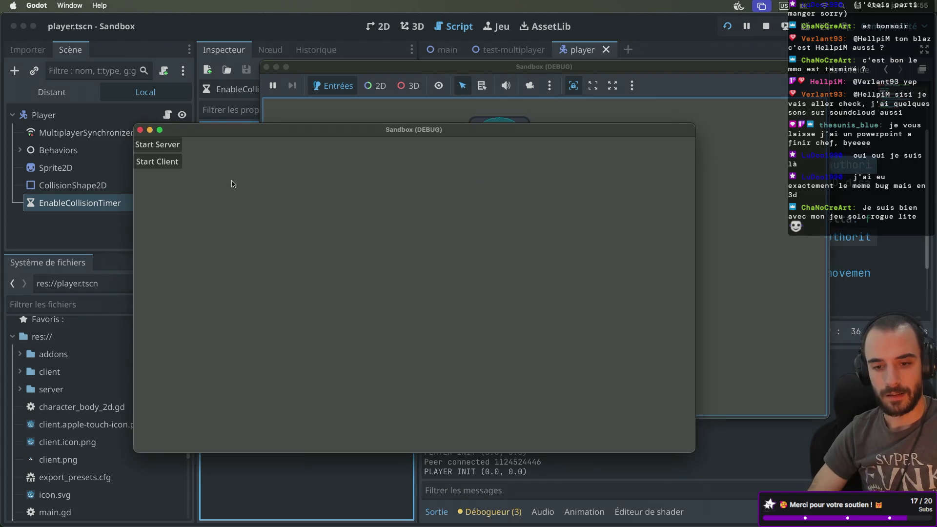
Connect that instance as a client, move the left player right, then close it and return to the editor
click(171, 166)
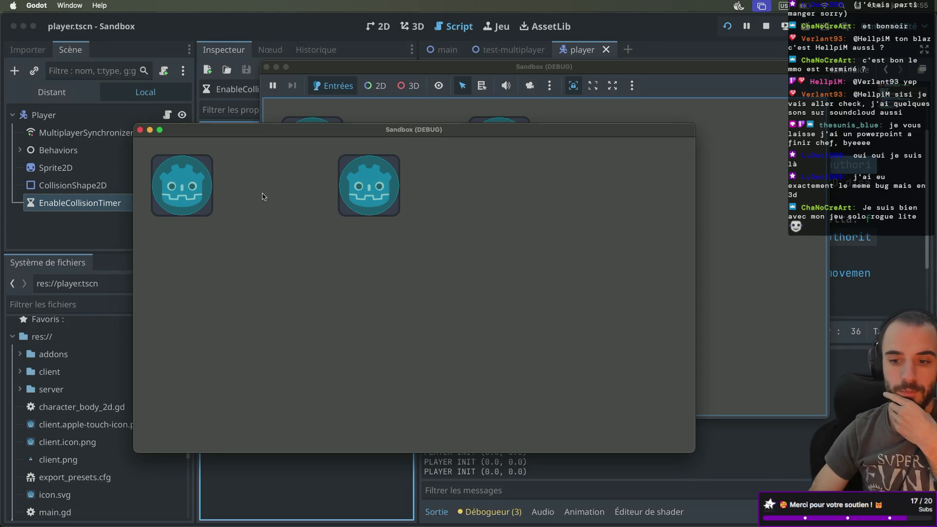
click(278, 186)
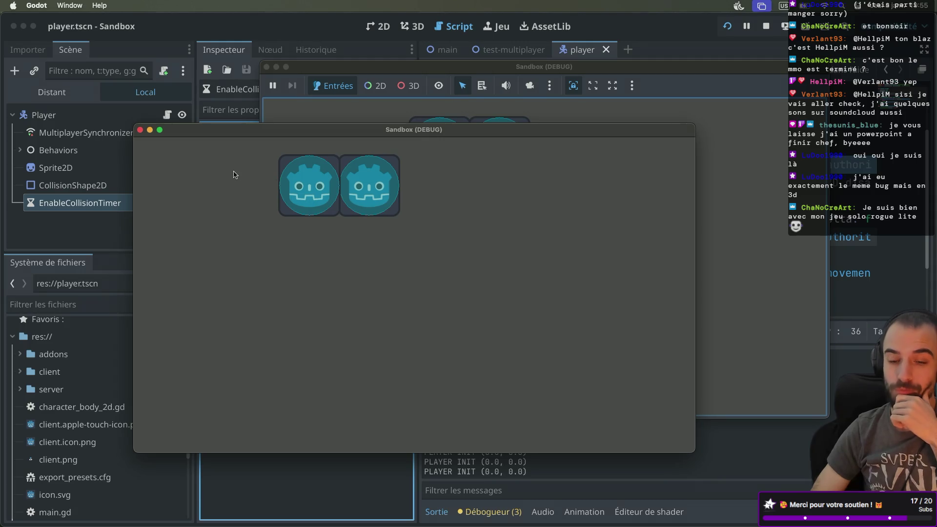
click(140, 129)
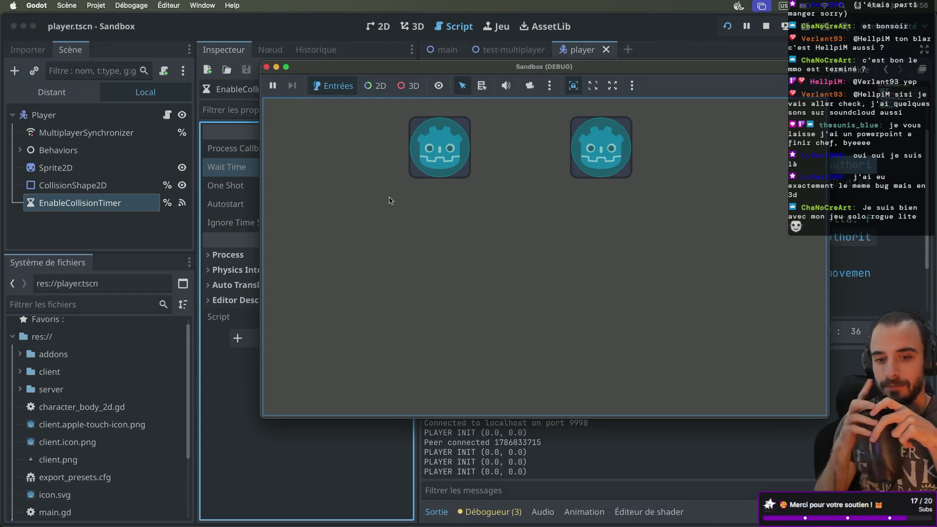
click(100, 247)
click(82, 207)
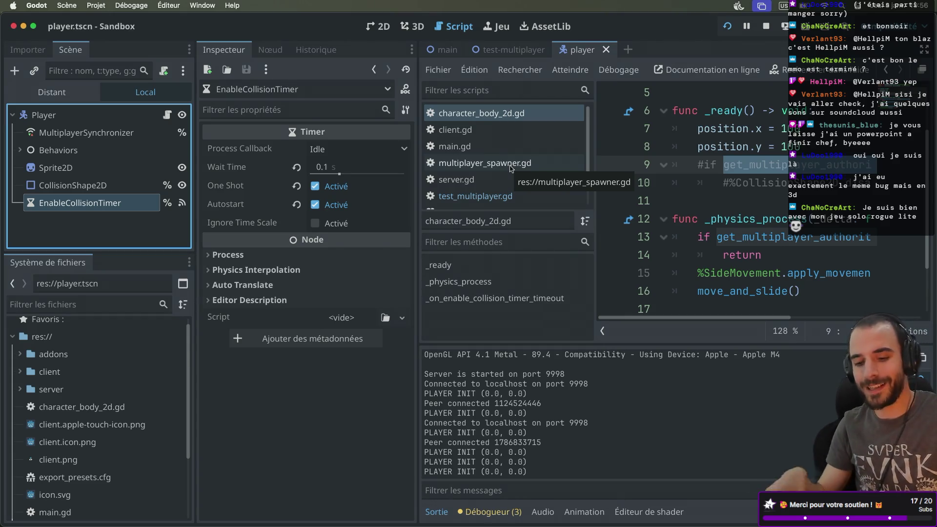
Delete commented lines 9–10 from _ready in character_body_2d.gd, leaving position.x and position.y = 100
key(ctrl+super+d)
drag(540, 177, 506, 146)
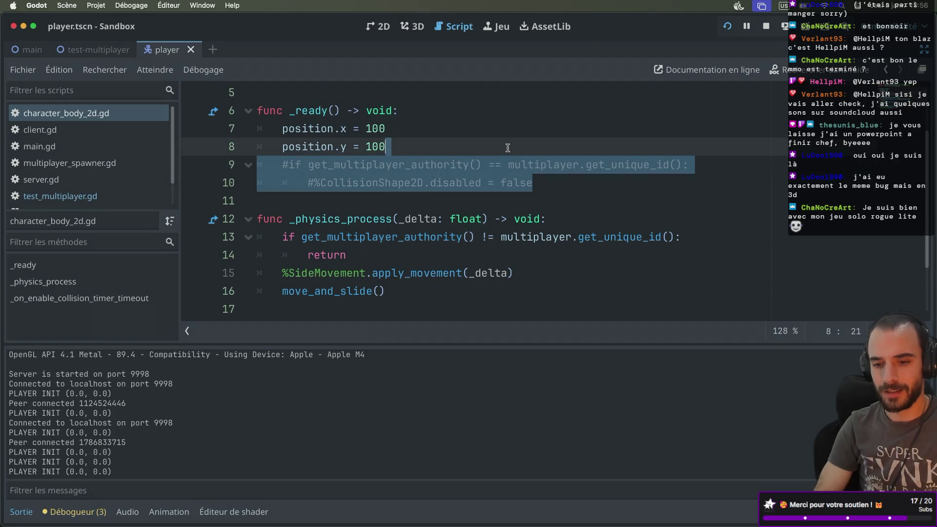
key(BackSpace)
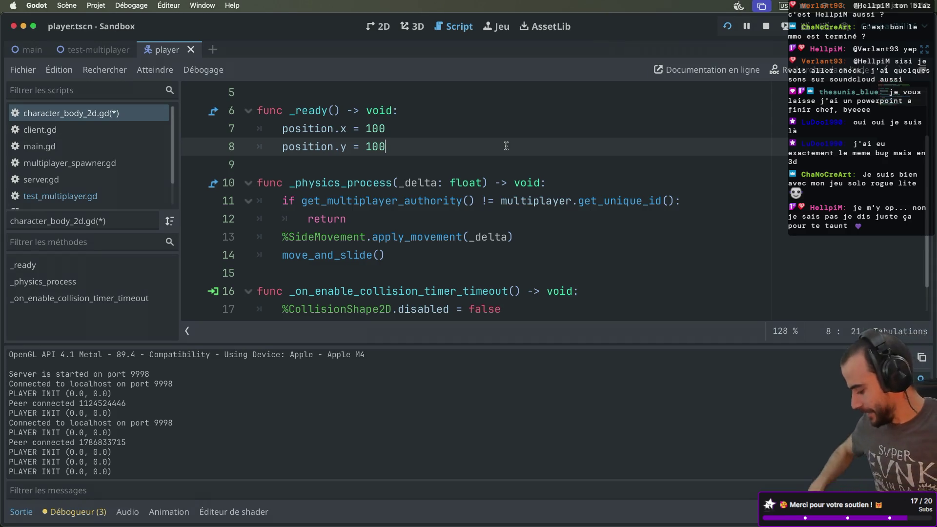
key(super+b)
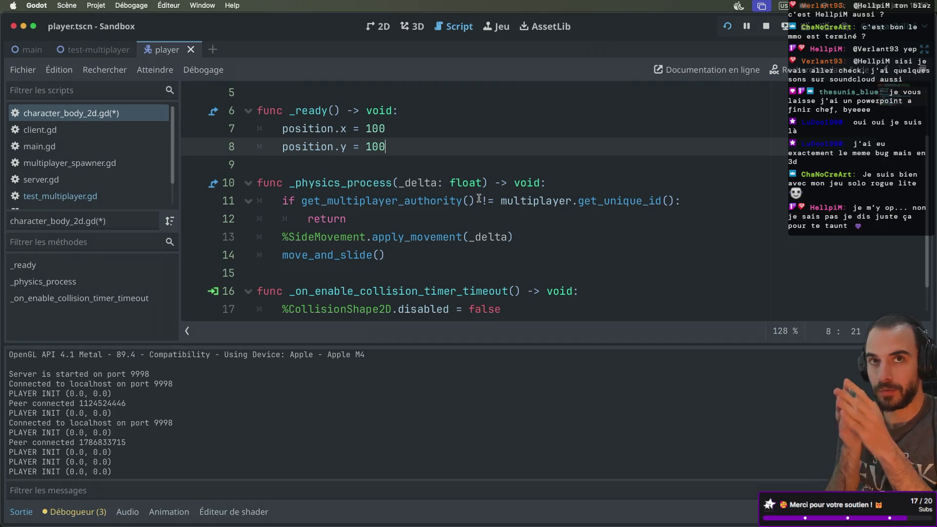
key(ctrl+super+d)
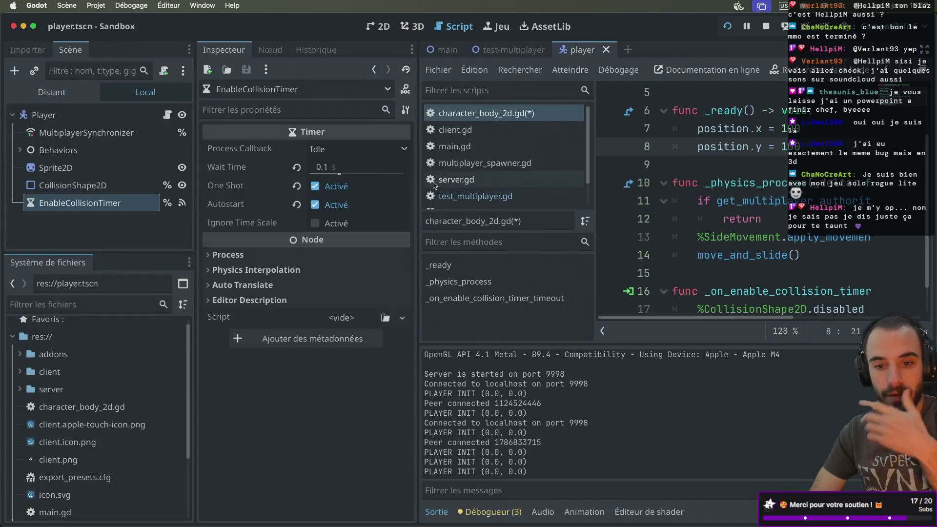
Open the server.gd script
click(488, 180)
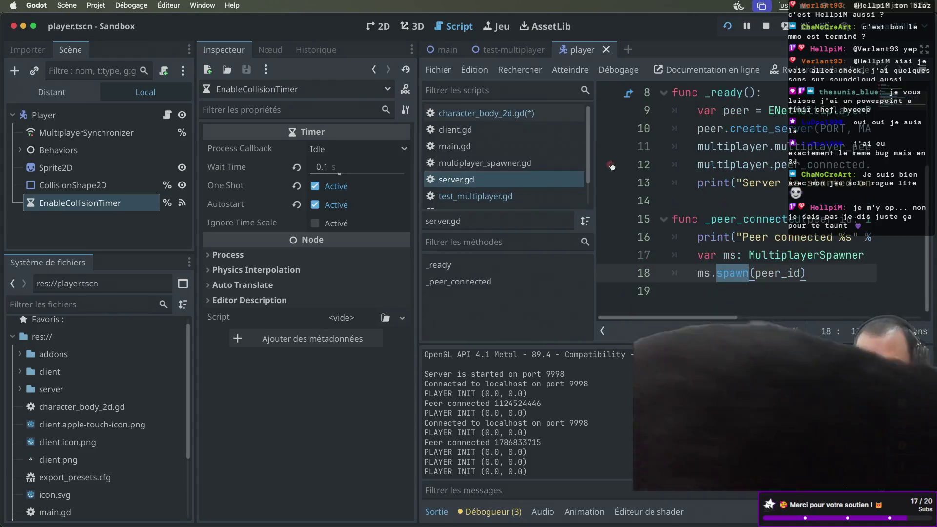
key(ctrl+super+d)
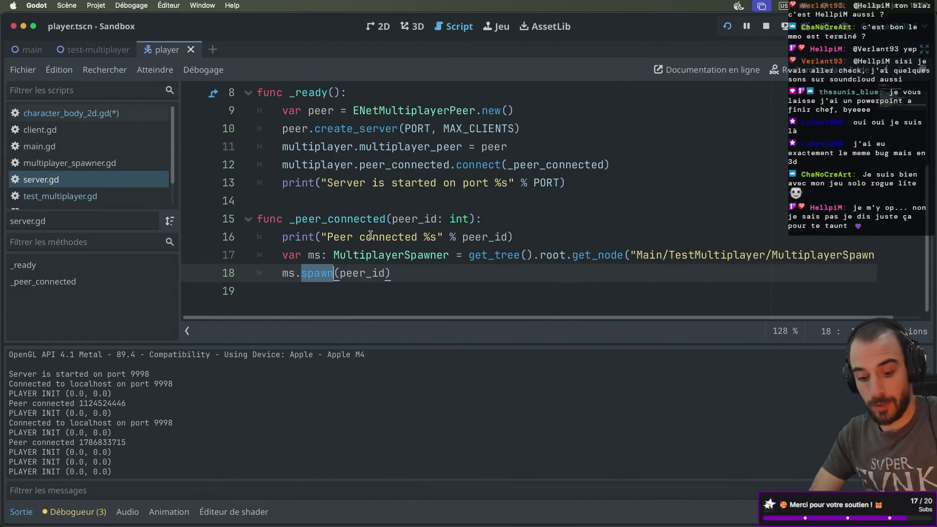
key(ctrl+super+d)
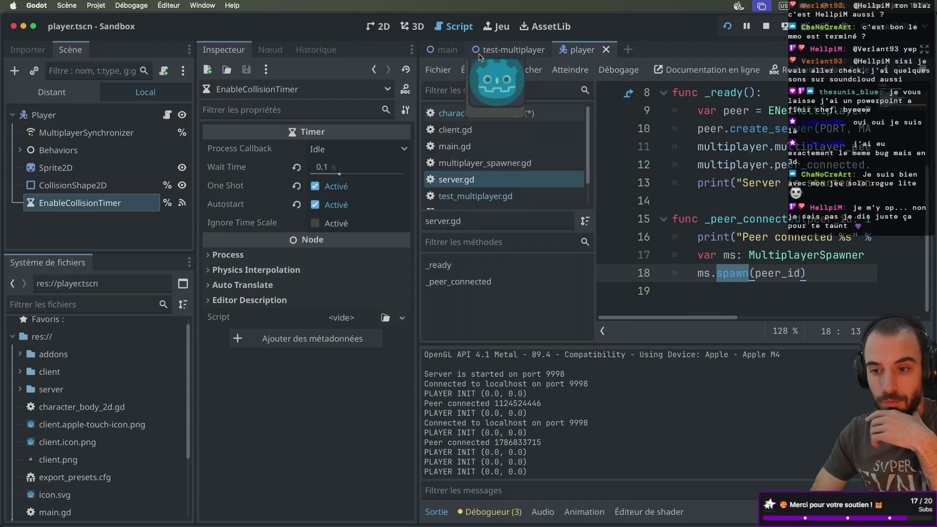
Open multiplayer_spawner.gd from the test-multiplayer scene and highlight custom_spawn_function and set_multiplayer_authority(peer_id)
click(478, 56)
click(181, 132)
scroll(339, 197, down, 1)
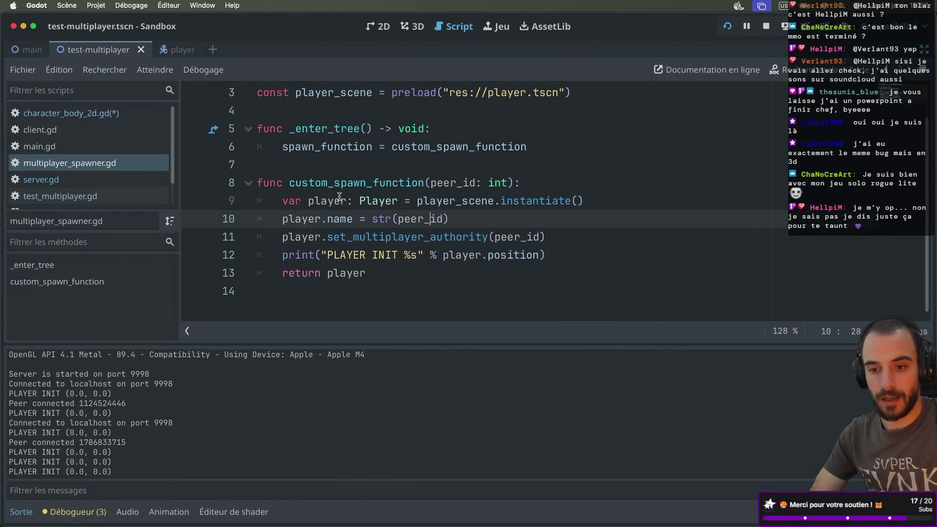
drag(289, 183, 405, 181)
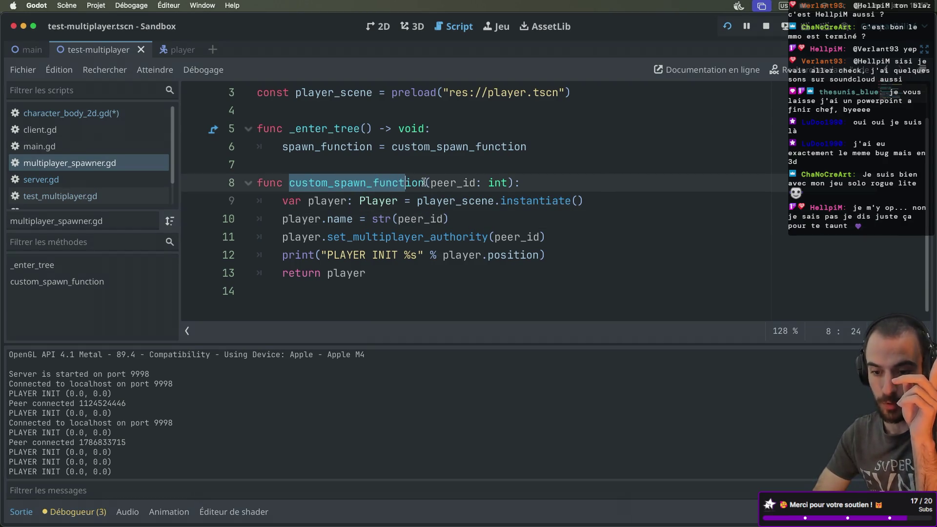
click(324, 237)
drag(324, 237, 552, 242)
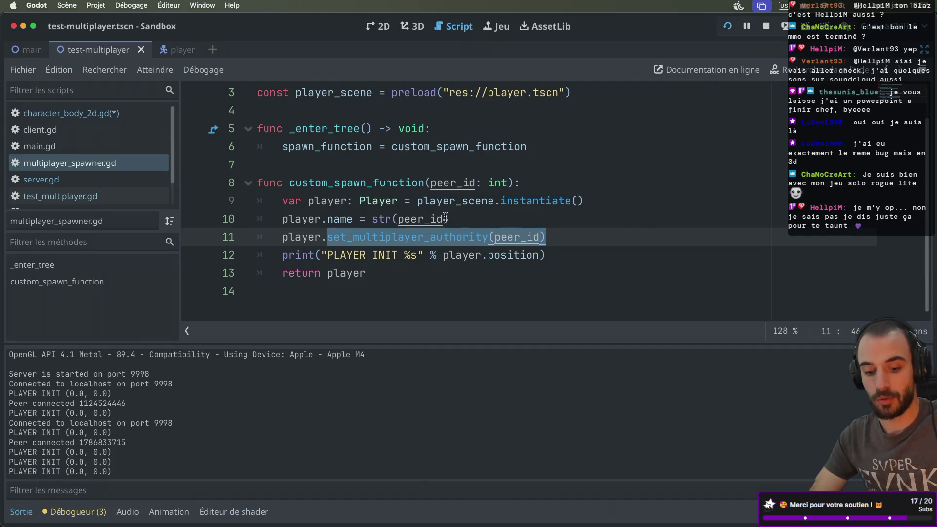
key(ctrl+super+d)
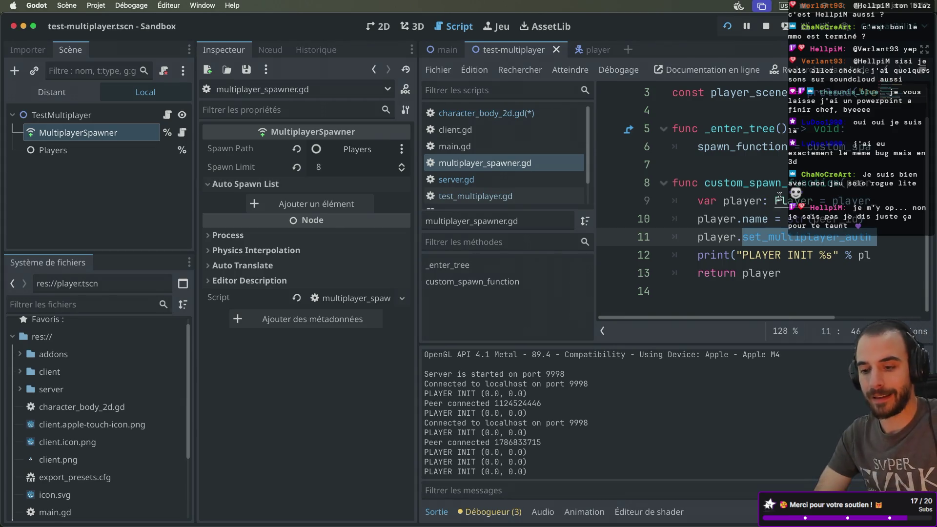
key(ctrl+super+d)
drag(381, 263, 347, 191)
key(ctrl+super+d)
click(94, 159)
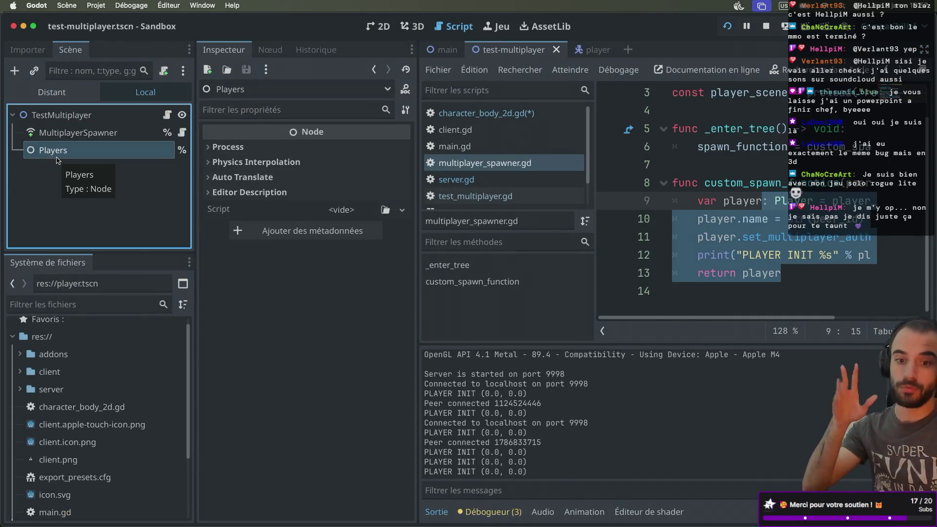
click(86, 134)
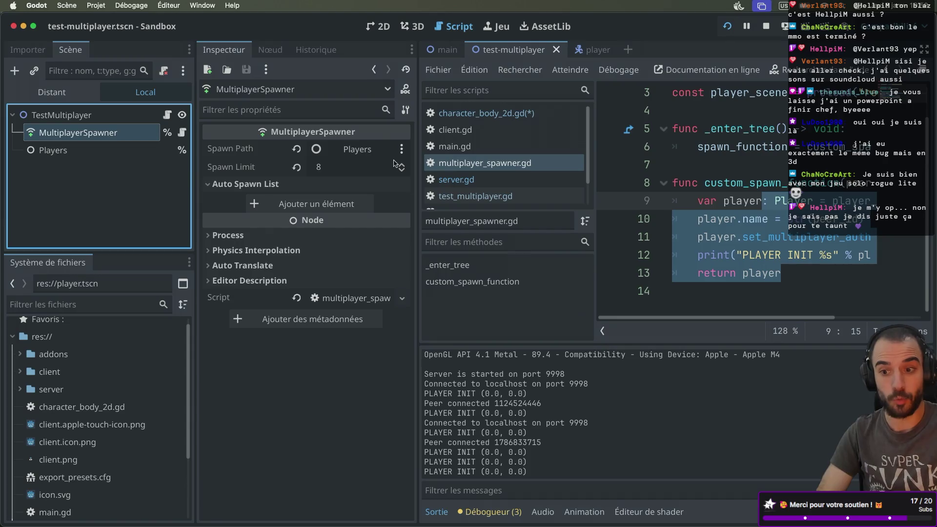
key(super+ctrl+d)
click(353, 261)
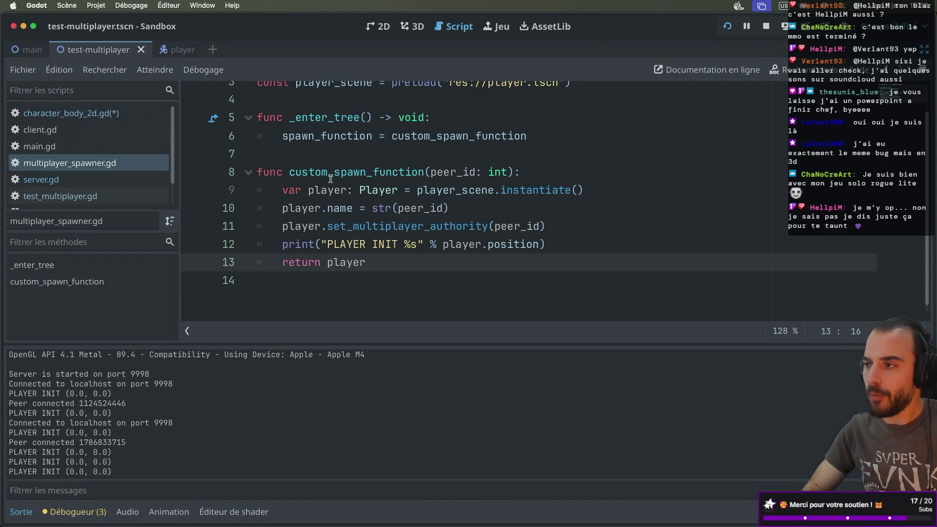
Open server.gd in the full-width script editor
scroll(115, 179, down, 1)
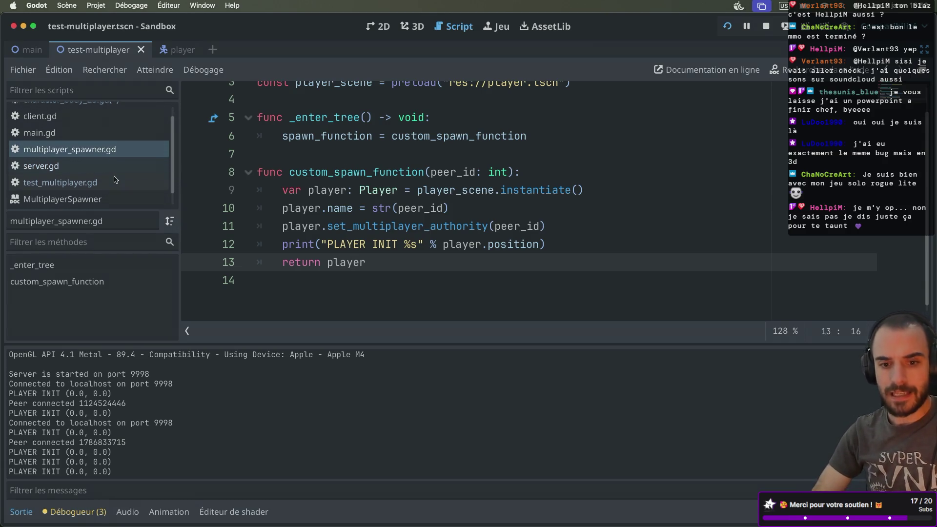
click(81, 168)
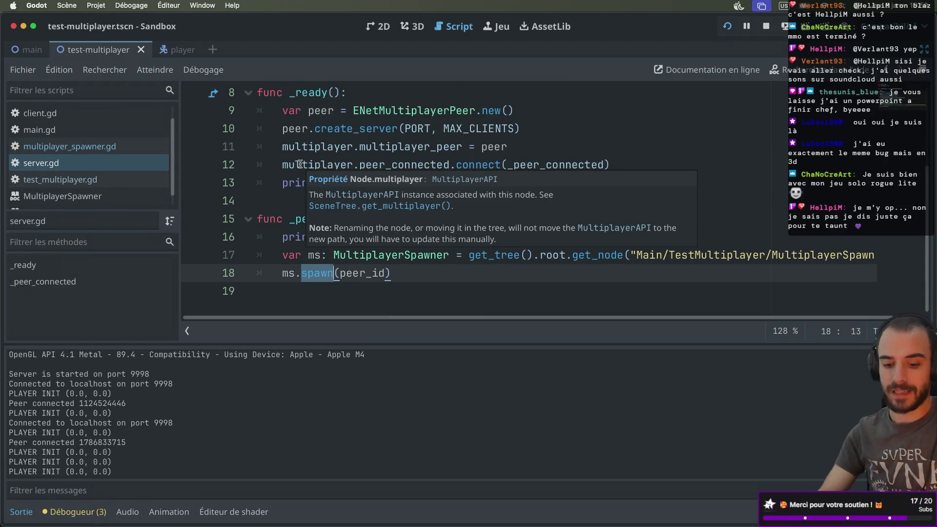
key(ctrl+super+d)
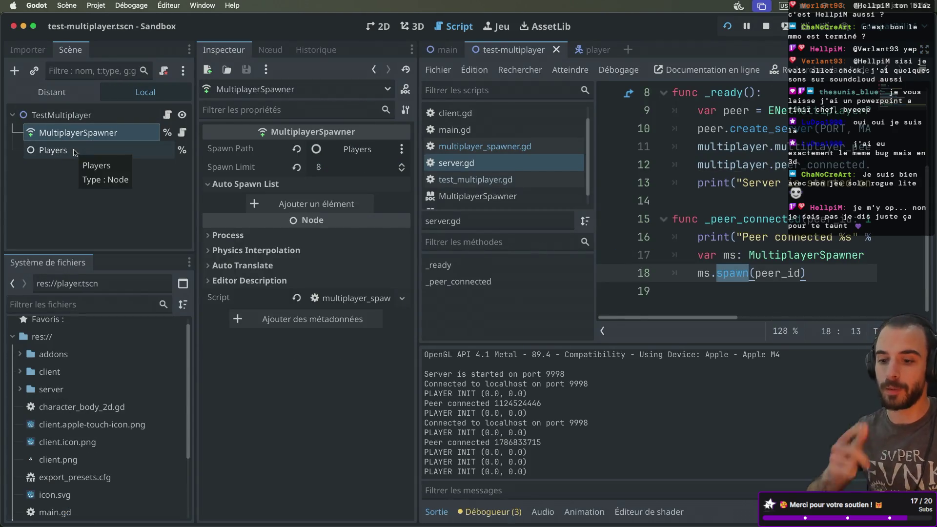
key(ctrl+super+d)
Add a %Players.add_child() line after the print call on line 16, then delete it
click(545, 231)
key(Return)
text(%Players.add)
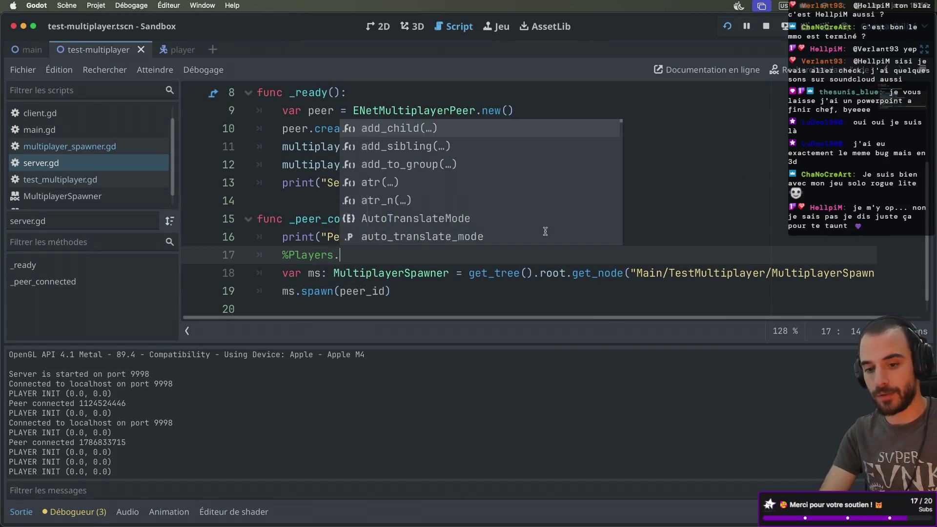
key(Return)
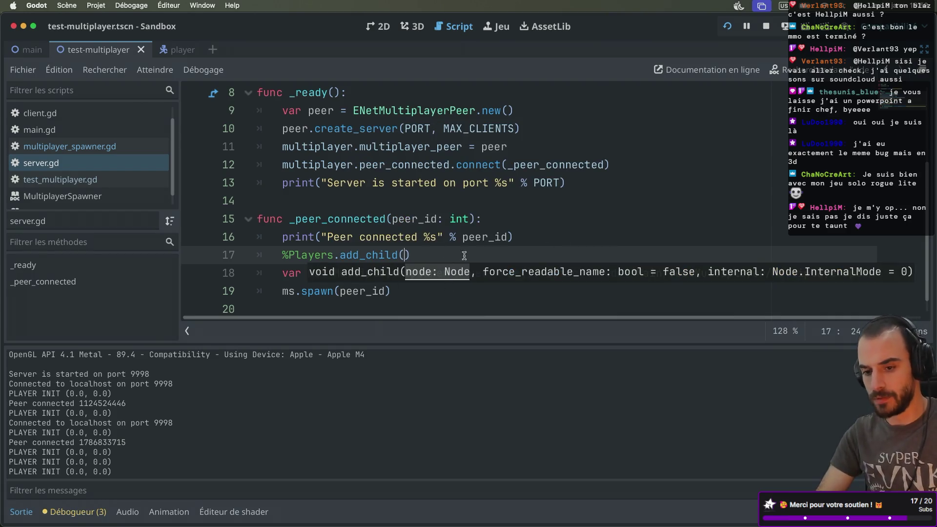
click(462, 254)
drag(477, 256, 568, 238)
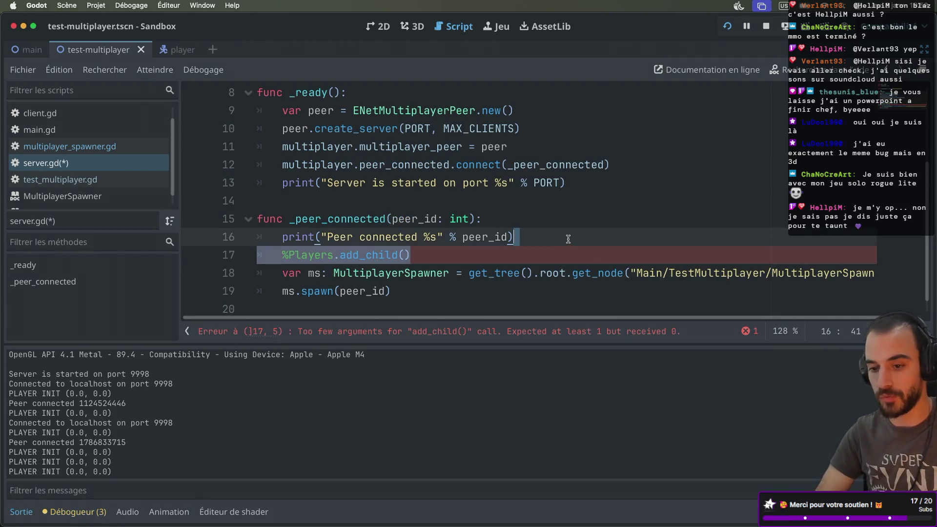
key(BackSpace)
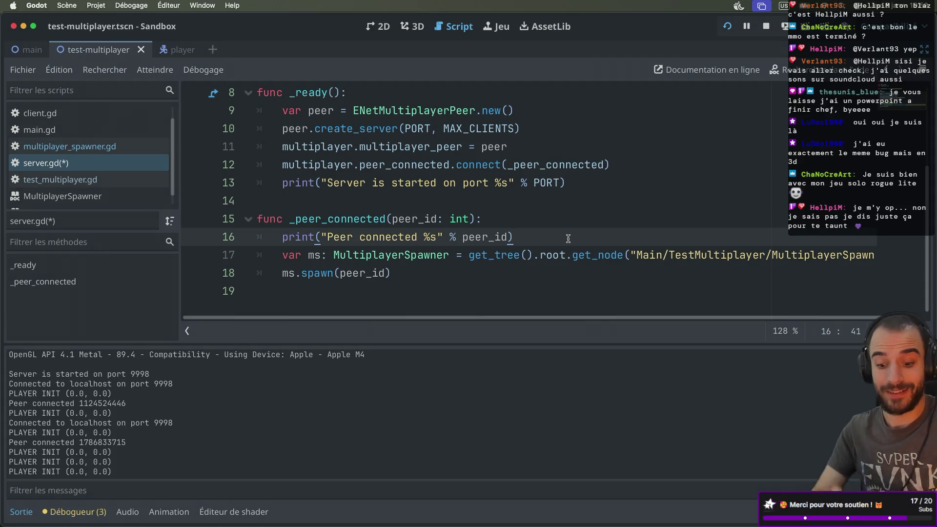
Open the Asset Library from the top bar
key(ctrl+super+d)
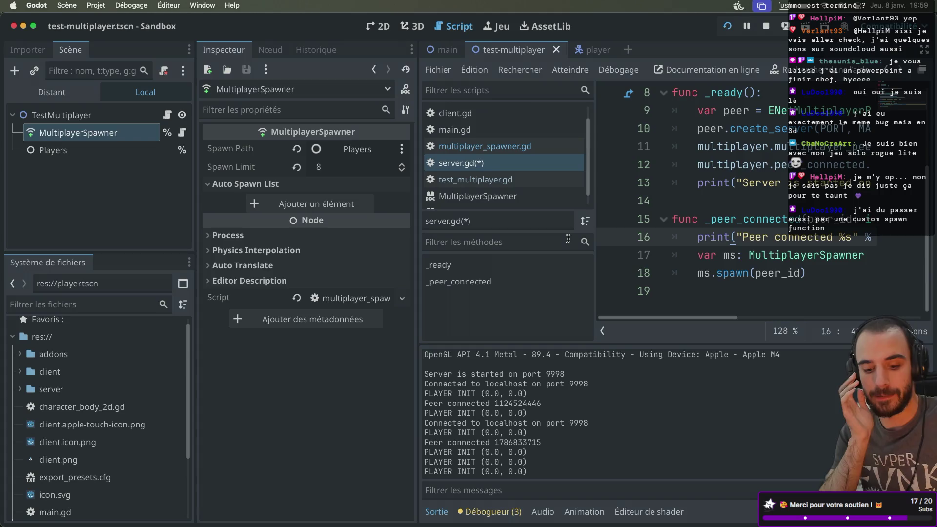
key(ctrl+super+d)
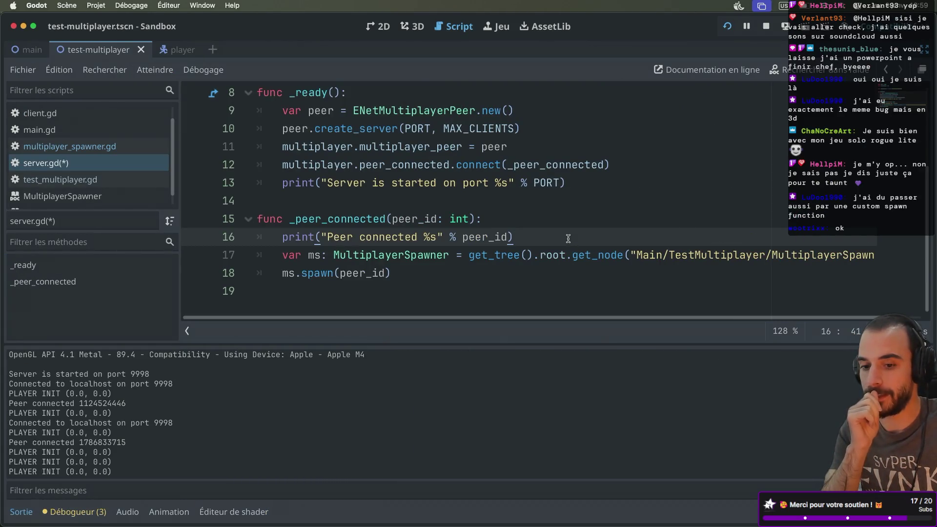
key(ctrl+super+d)
key(ctrl+super+d)
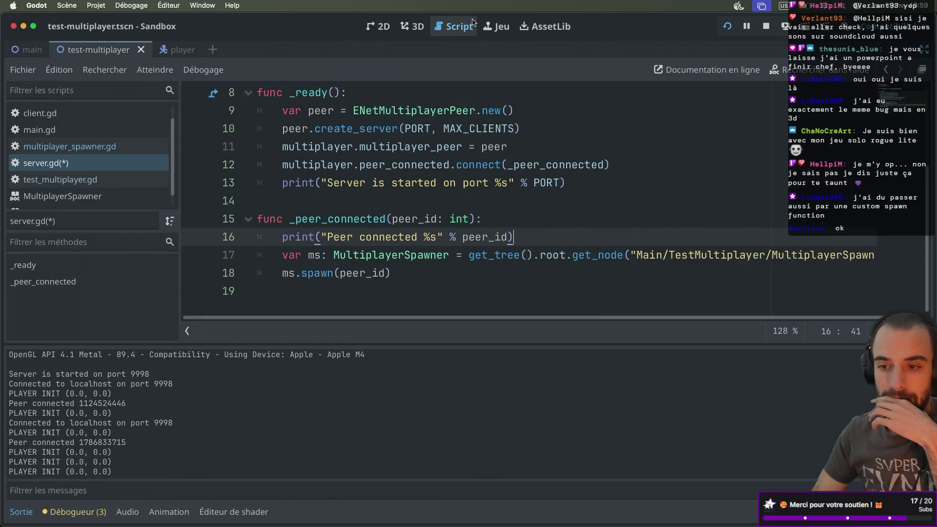
click(540, 34)
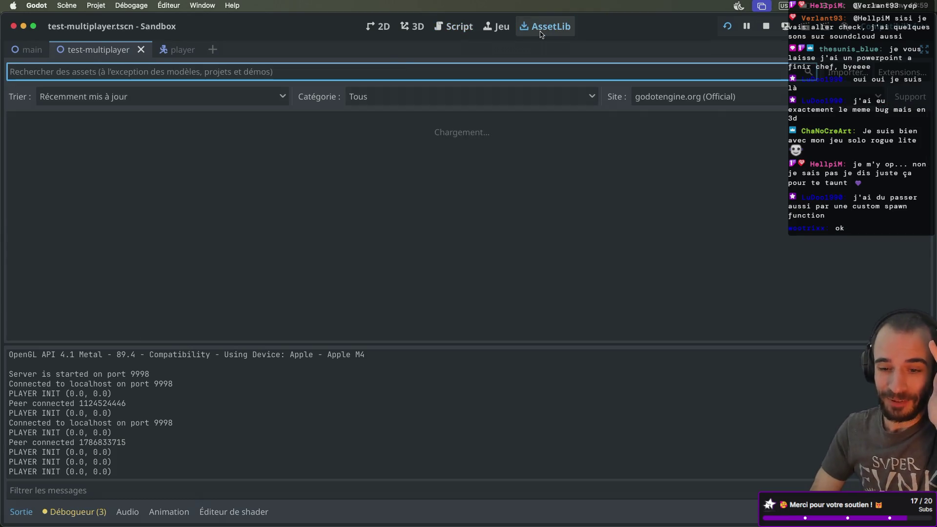
Search the AssetLib by the author's name and bring back the Scene, FileSystem and Inspector docks
text(mdossan)
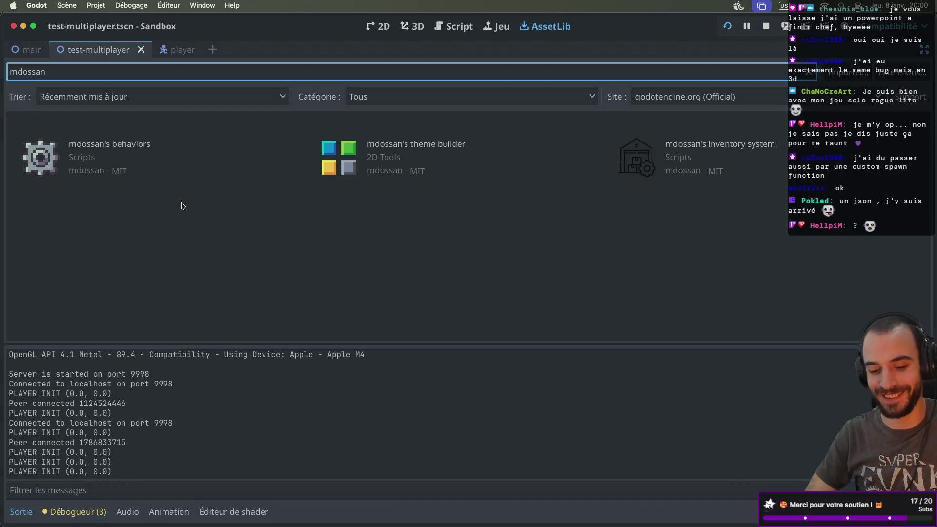
key(ctrl+super+d)
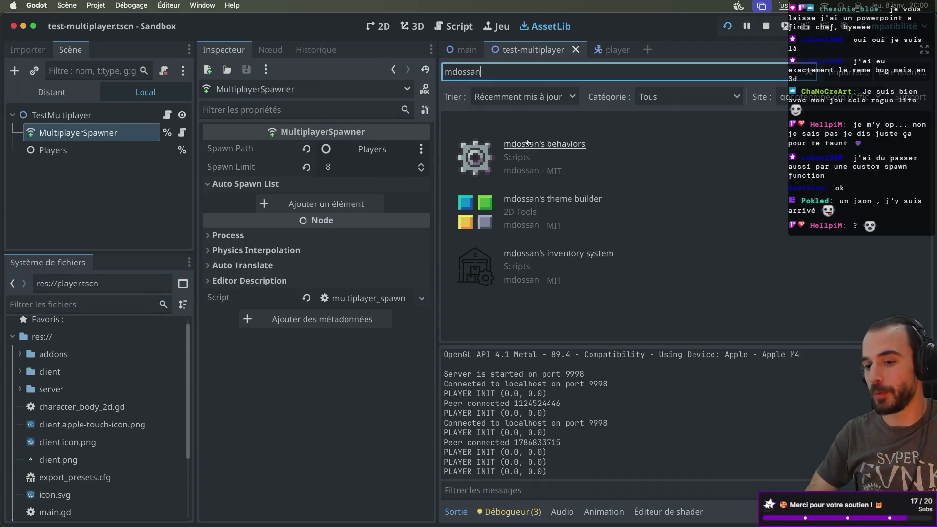
Expand addons, mdossan_behaviors, common and life in the FileSystem dock to reveal life.gd and life.tscn
scroll(30, 385, up, 1)
click(20, 363)
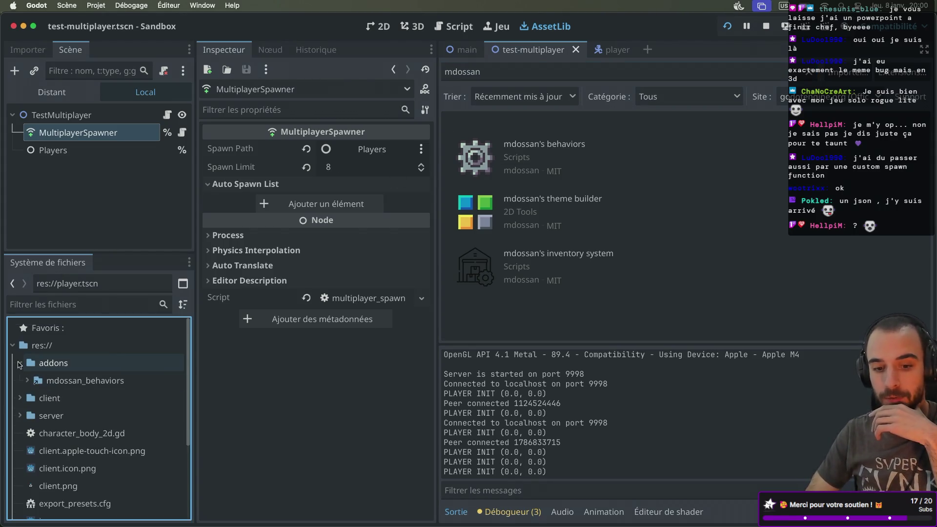
click(27, 381)
scroll(44, 373, down, 2)
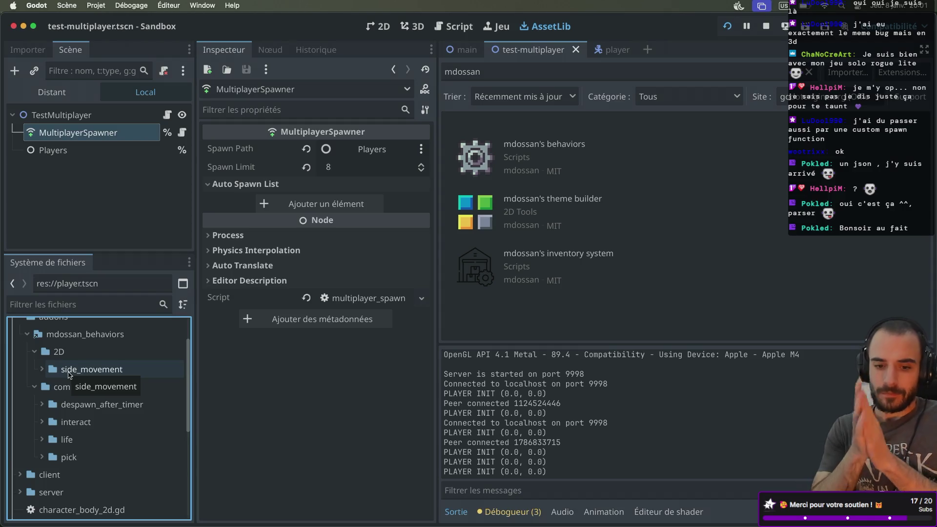
scroll(71, 376, up, 2)
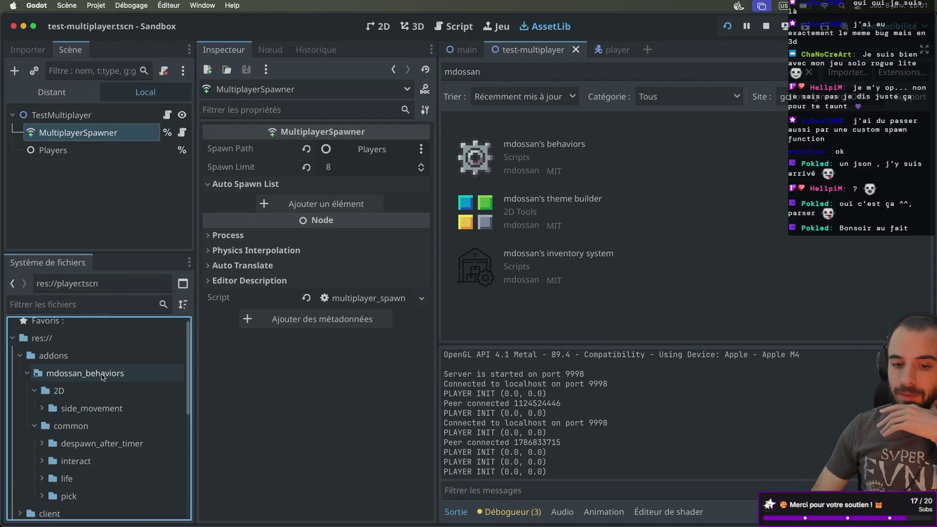
scroll(83, 401, down, 3)
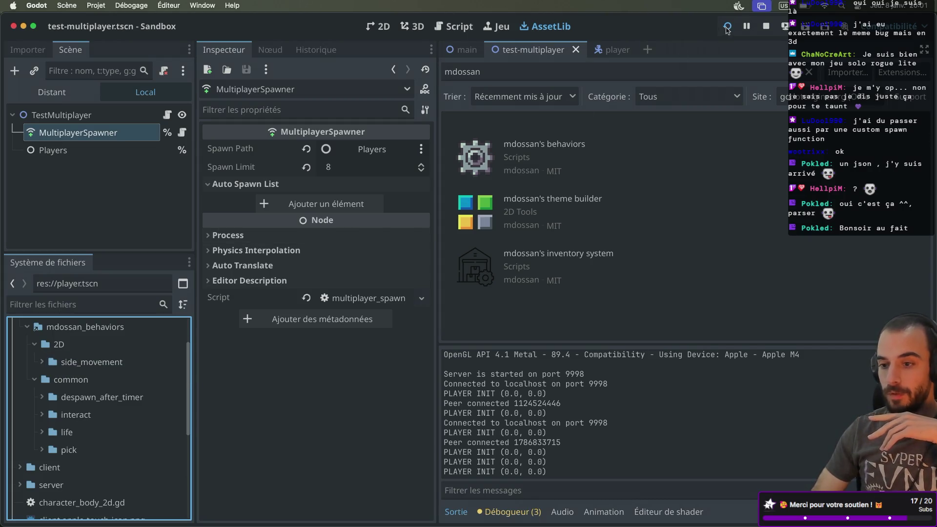
key(super+Tab)
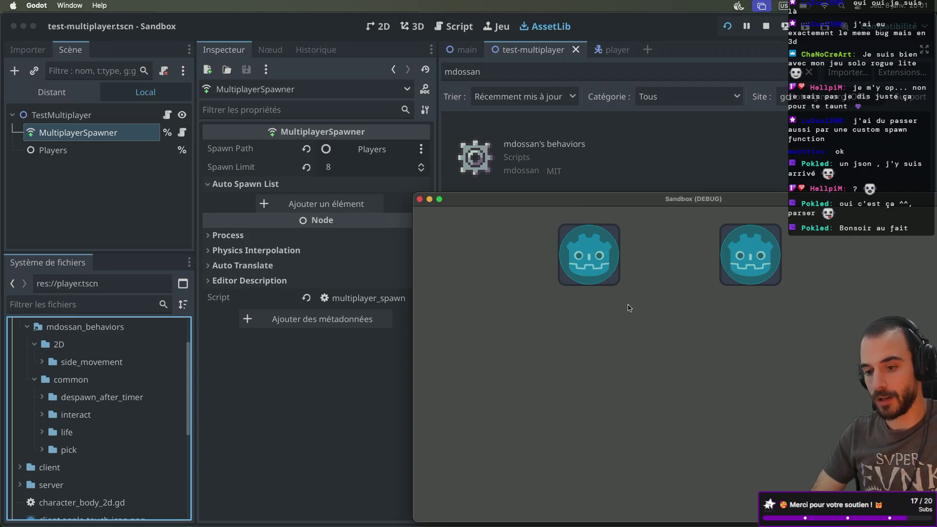
key(super+Tab)
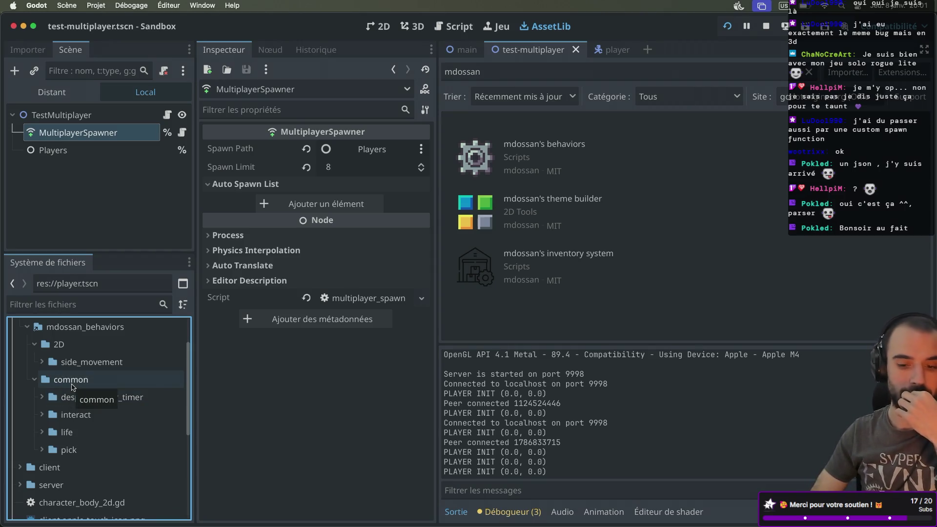
scroll(73, 388, up, 5)
scroll(80, 393, down, 5)
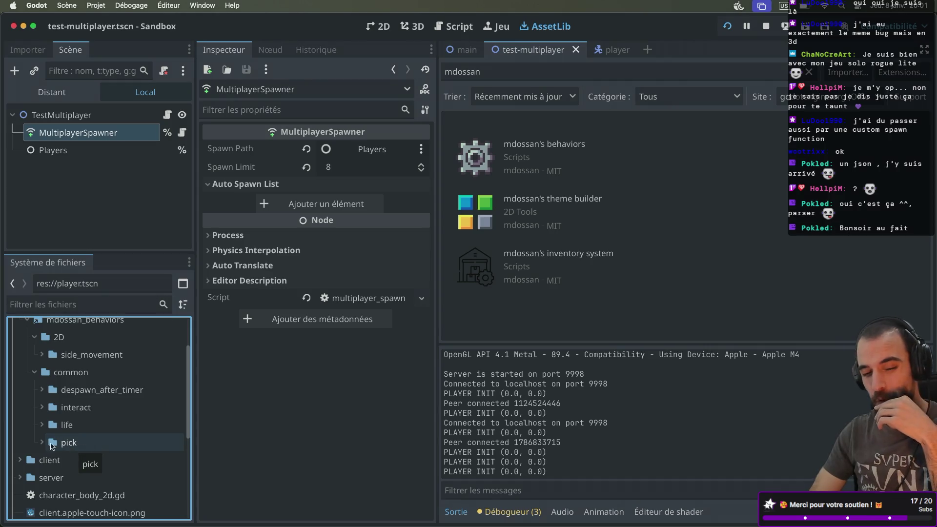
click(42, 425)
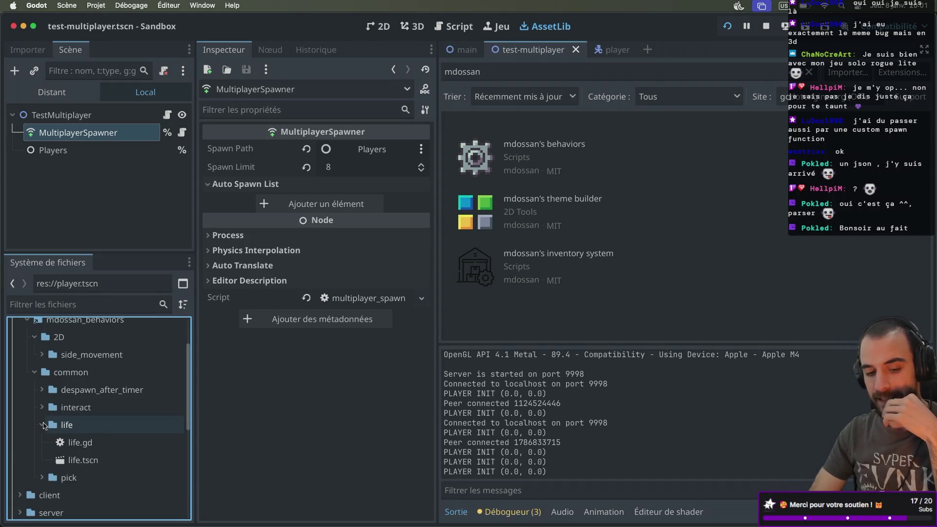
Open life.tscn and life.gd and review the has_taken_damage and has_died signals
double_click(98, 461)
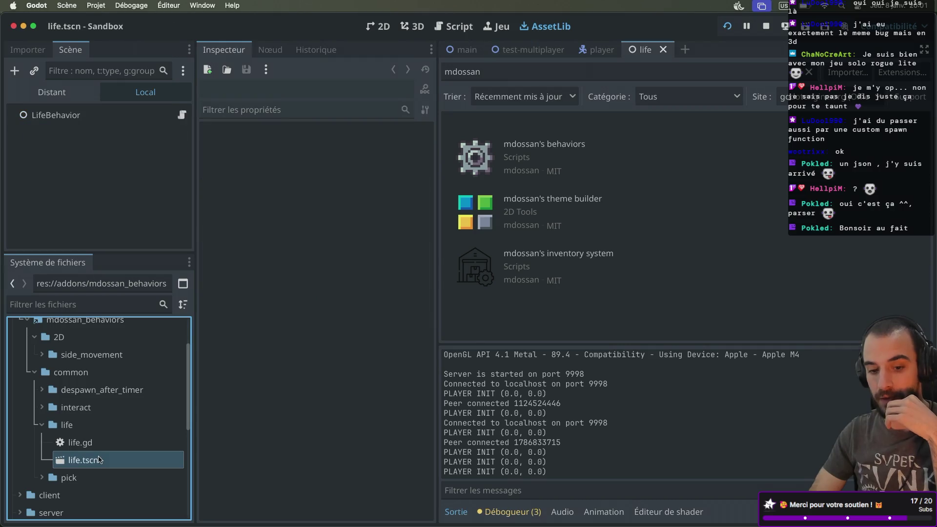
double_click(82, 442)
key(ctrl+super+d)
scroll(388, 141, down, 2)
double_click(324, 138)
click(322, 153)
double_click(322, 151)
scroll(312, 210, down, 2)
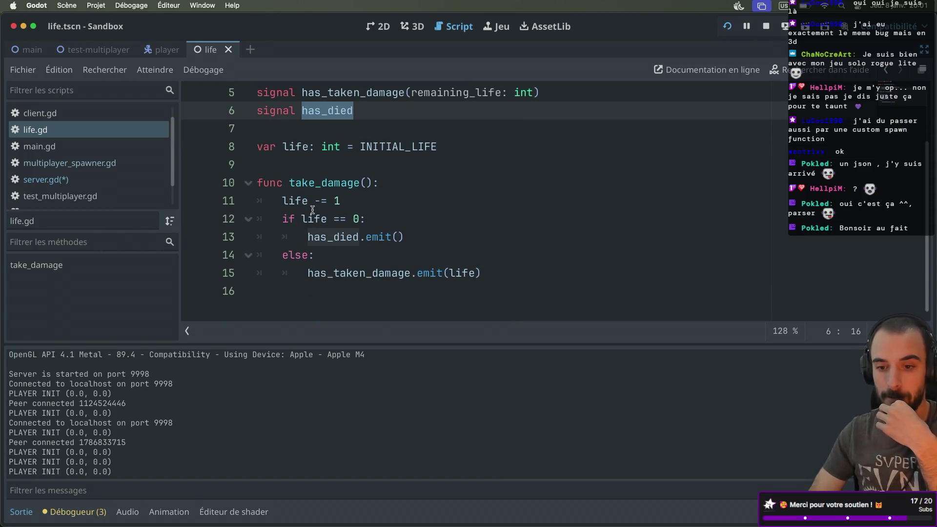
scroll(325, 201, up, 4)
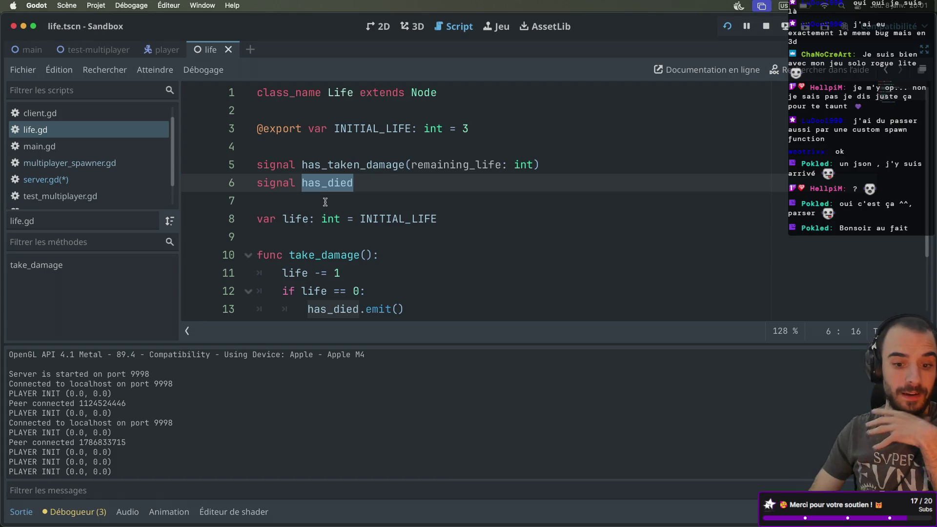
key(ctrl+super+d)
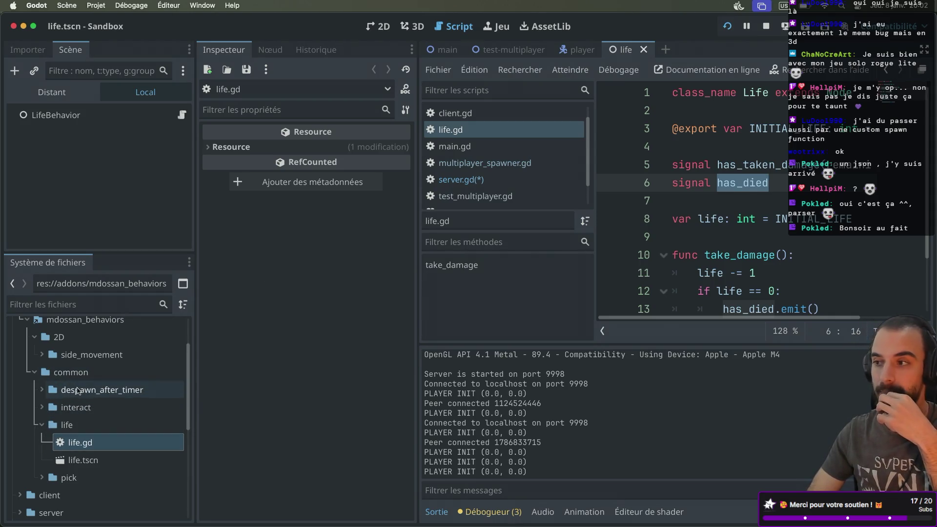
Collapse the life folder, check the itch.io pinball page, and run the project
click(41, 424)
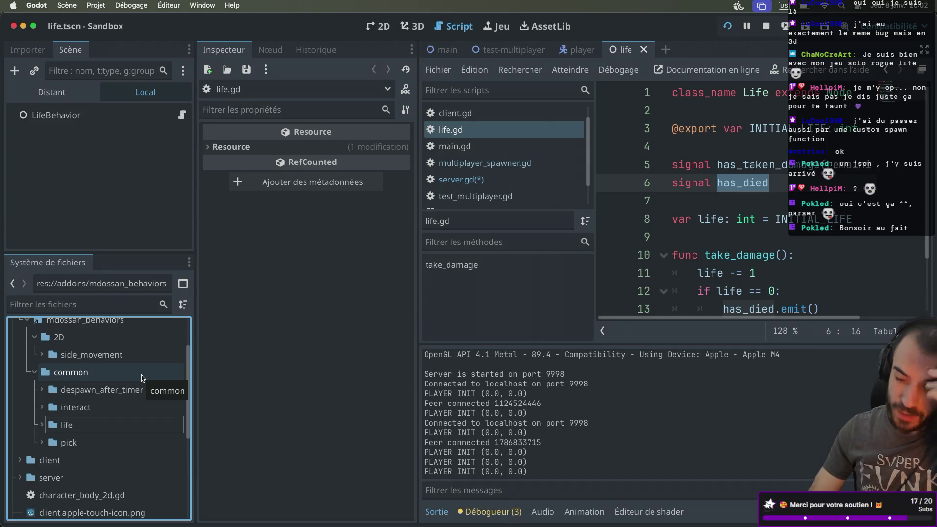
key(super+Tab)
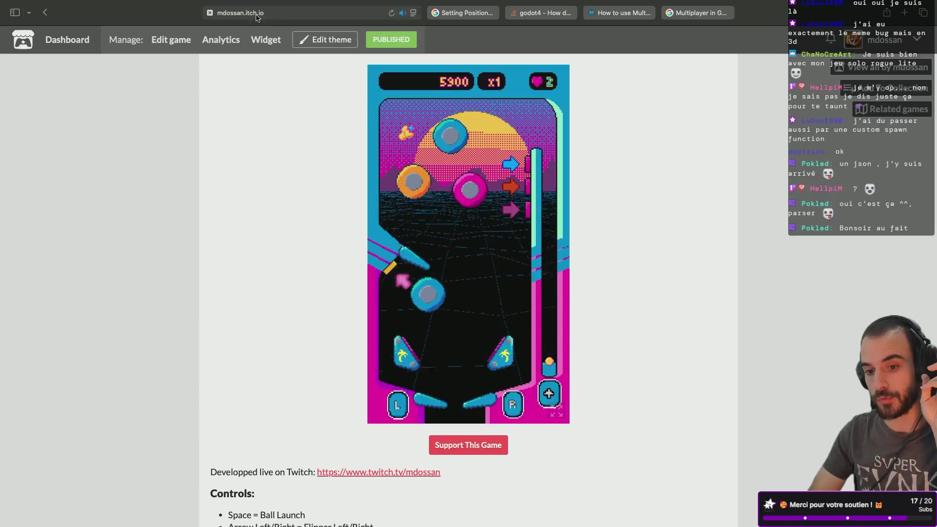
click(219, 13)
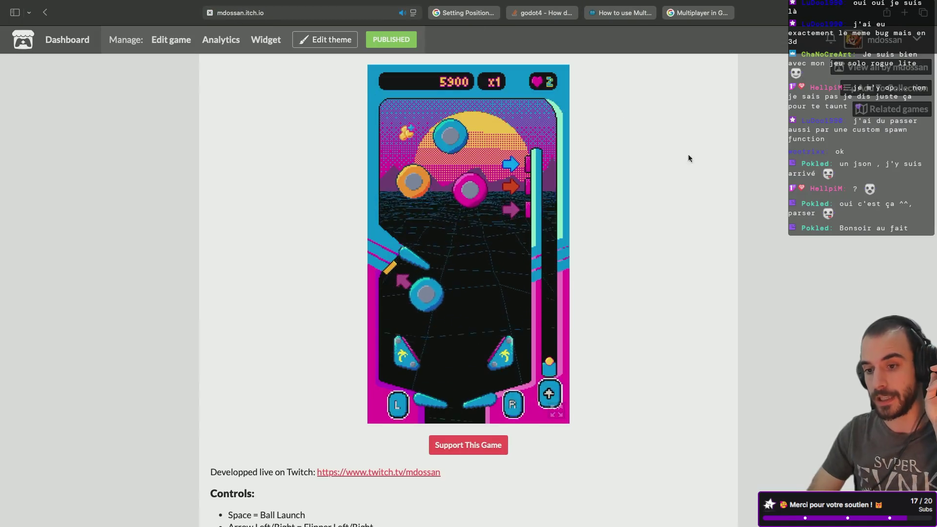
key(super+Tab)
click(724, 29)
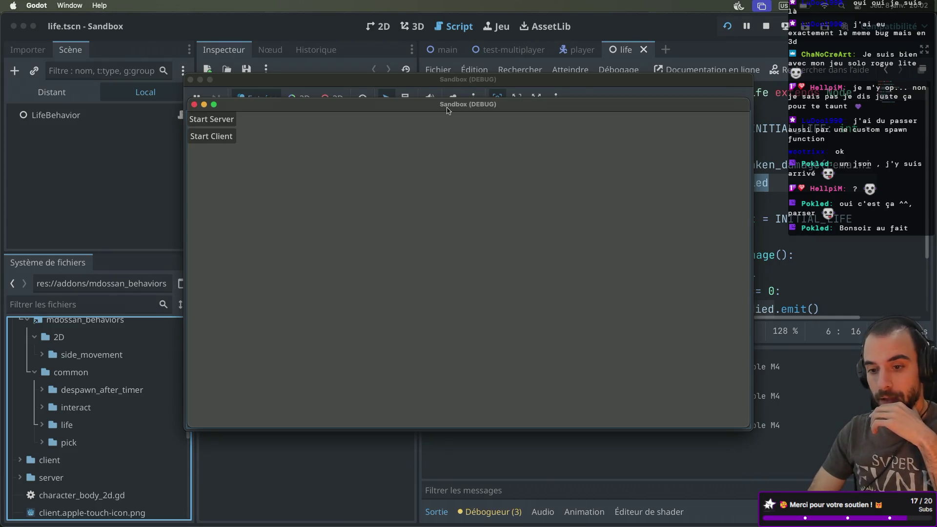
Arrange the three Sandbox (DEBUG) windows side by side
drag(447, 110, 580, 161)
click(453, 96)
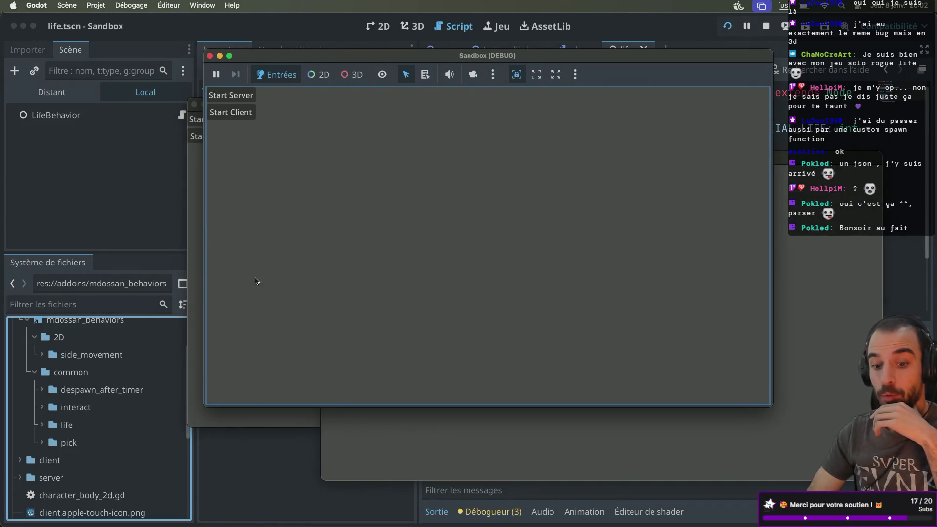
click(235, 420)
drag(300, 110, 189, 157)
click(315, 110)
Start the server in the top window and clients in the right and left windows
click(237, 94)
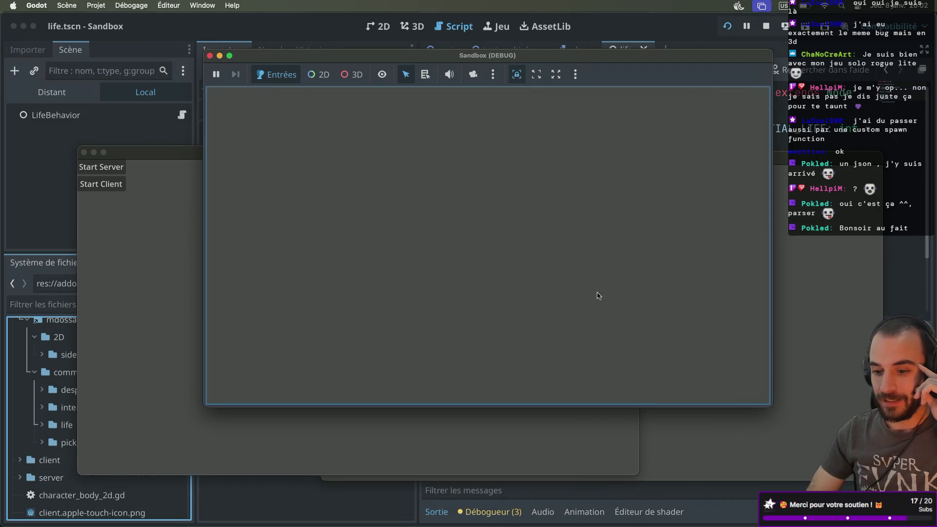
click(345, 188)
click(185, 236)
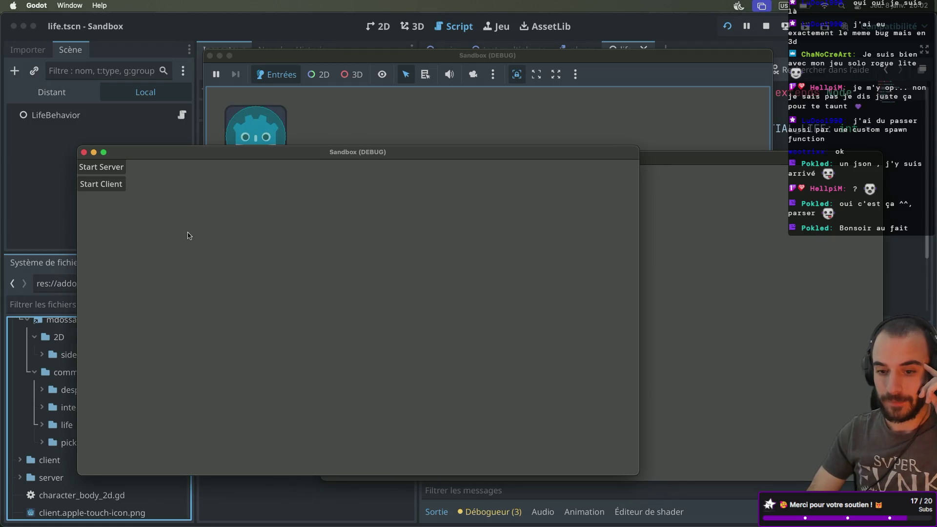
click(732, 227)
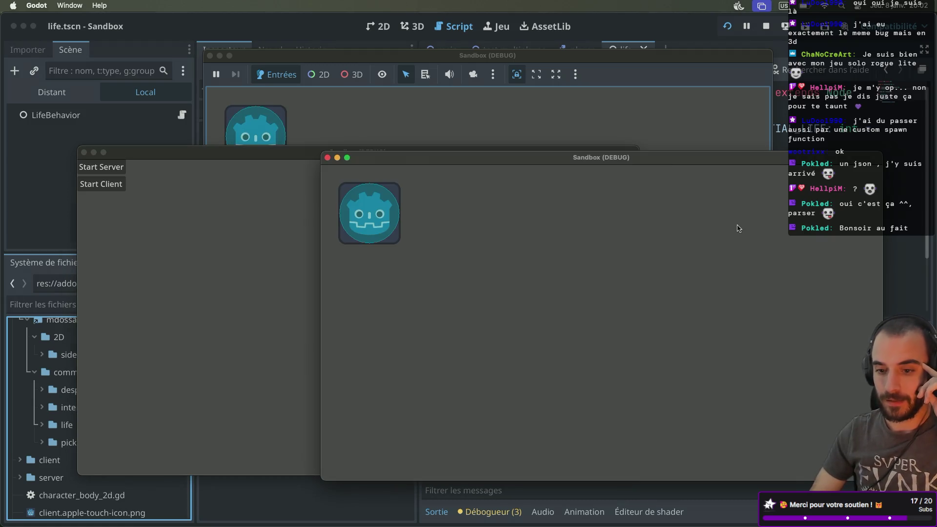
click(248, 294)
click(110, 186)
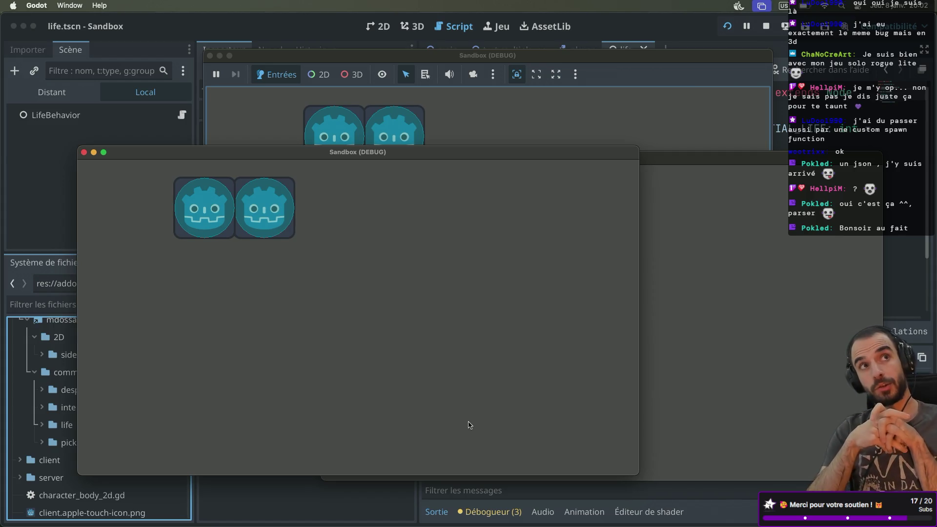
Close all three debug windows and return to the itch.io pinball page
key(ctrl+Right)
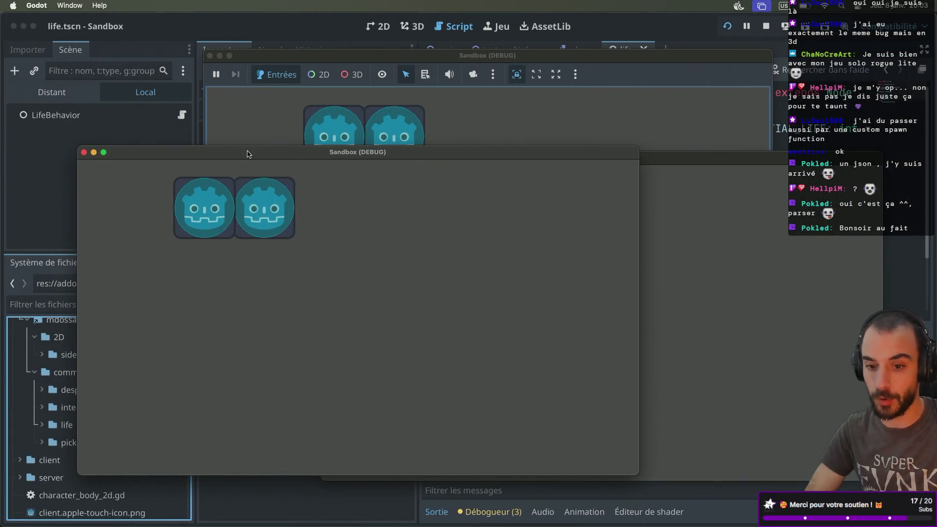
drag(247, 153, 218, 166)
drag(705, 161, 713, 137)
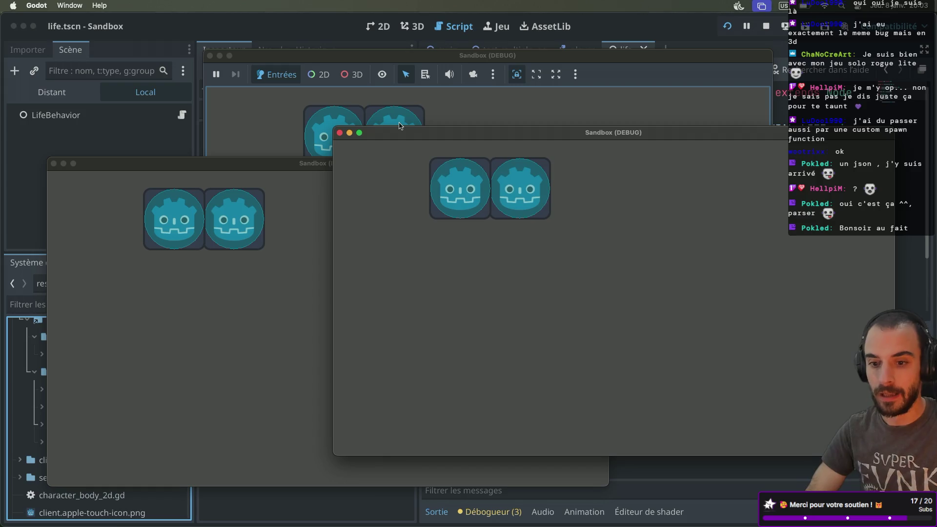
click(339, 132)
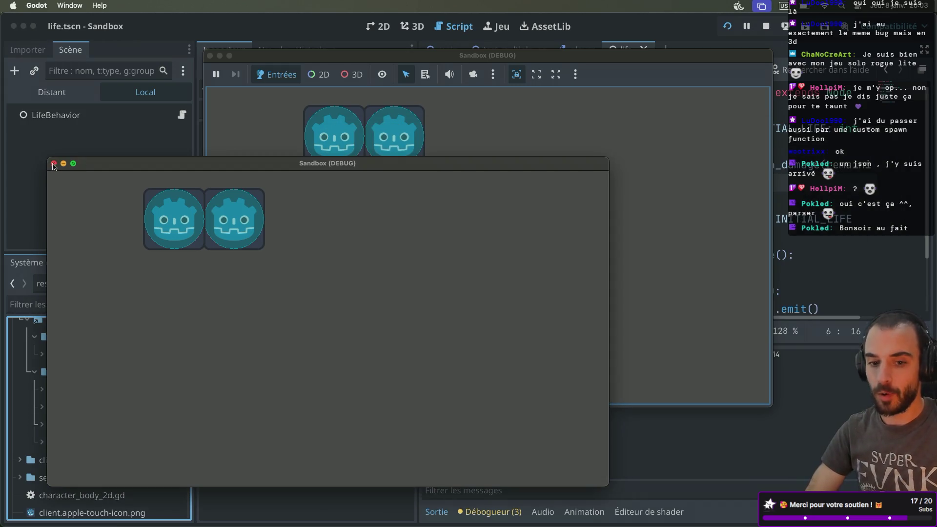
click(53, 164)
click(210, 56)
key(super+Tab)
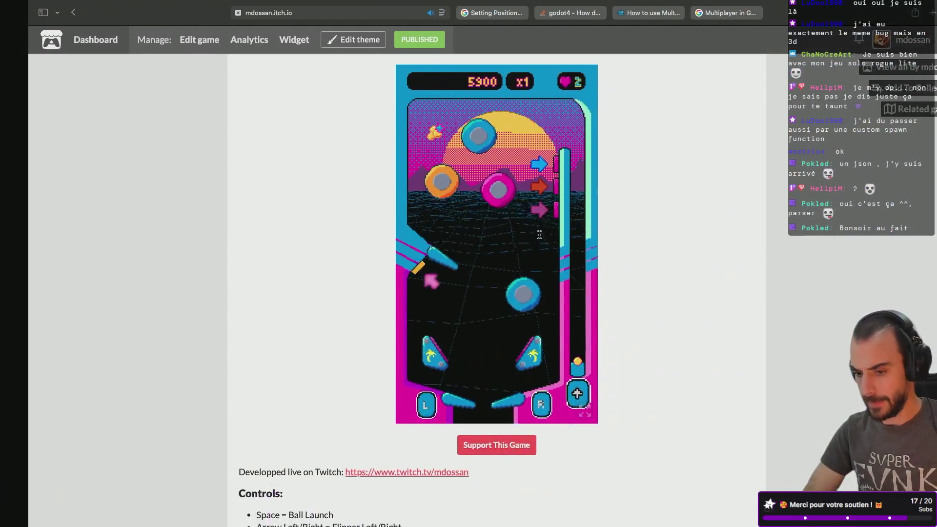